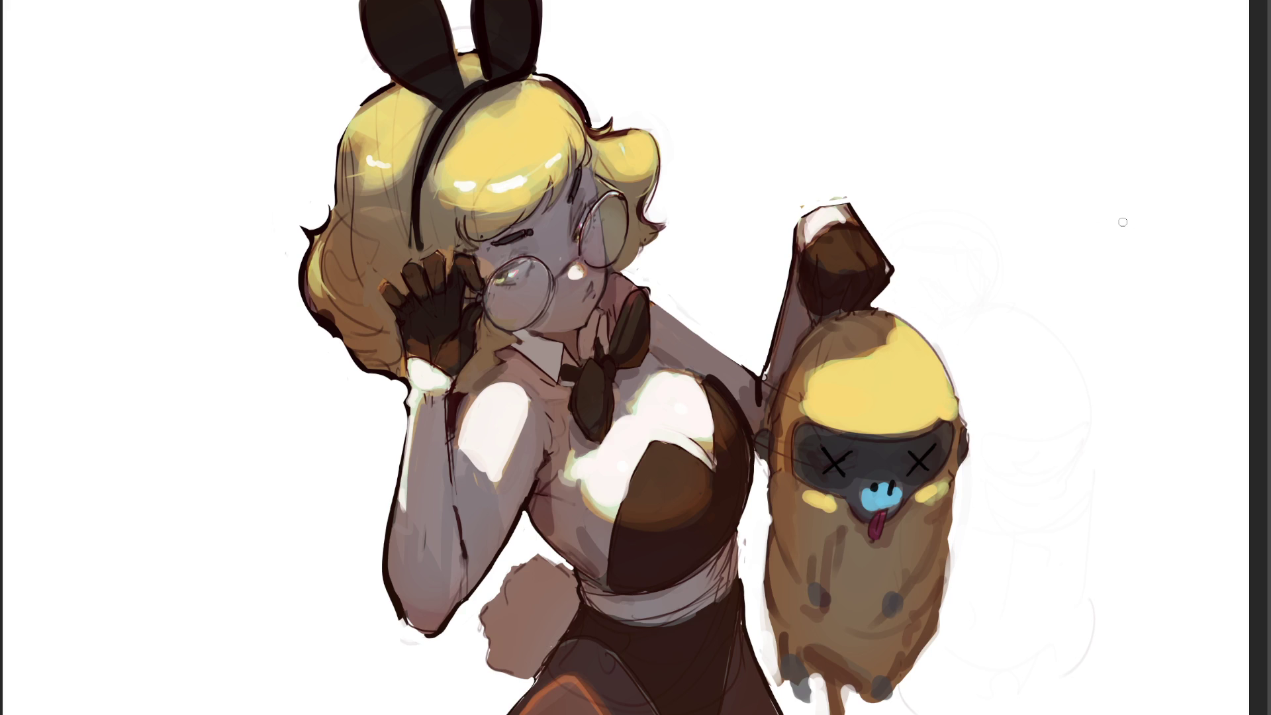
Add a reddish blush and brighter highlight to the chest, shading its right edge and underside.
mouse_move(692, 426)
mouse_down()
mouse_move(671, 430)
mouse_move(696, 437)
mouse_up()
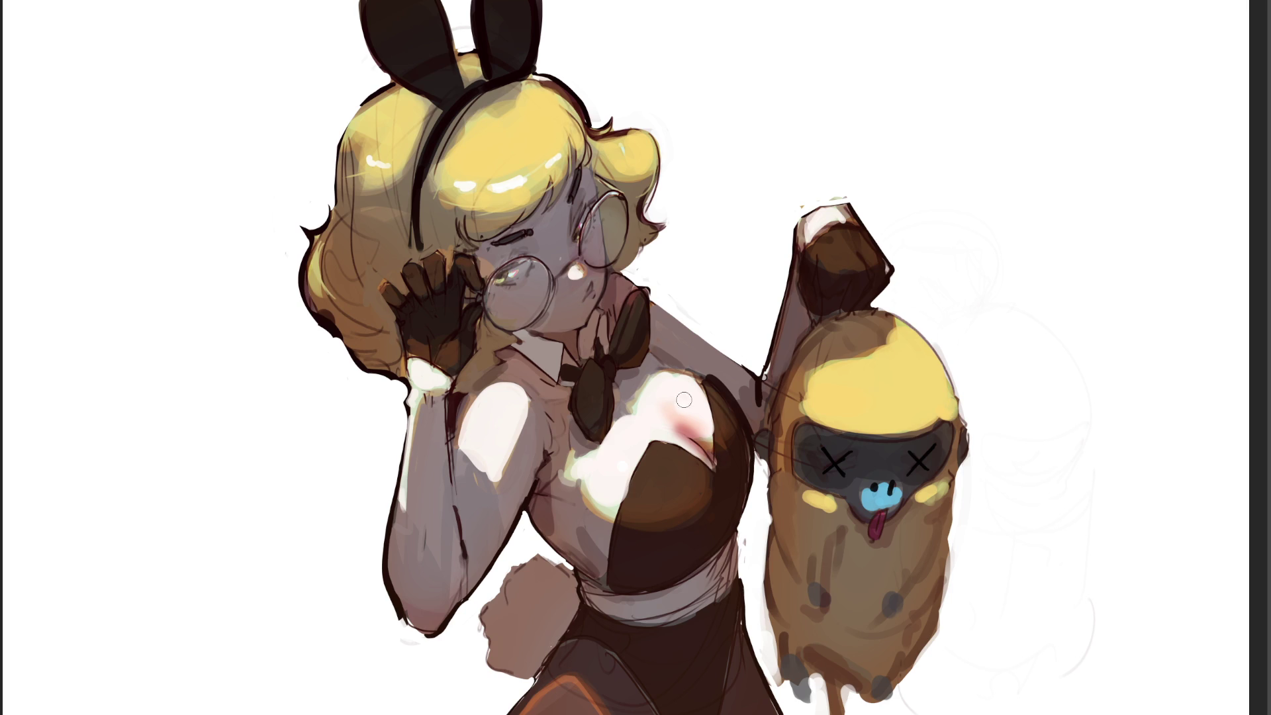
mouse_move(669, 408)
mouse_down()
mouse_move(708, 436)
mouse_move(662, 437)
mouse_move(717, 464)
mouse_up()
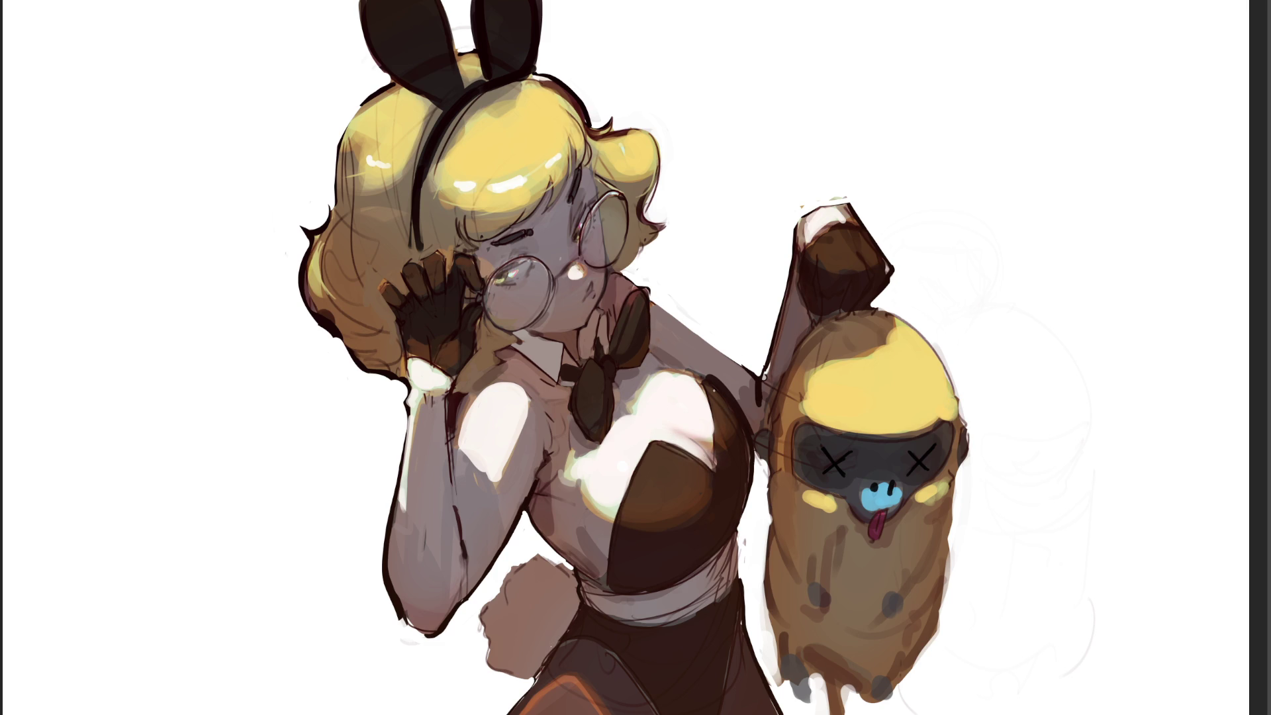
mouse_move(715, 391)
mouse_down()
mouse_move(717, 433)
mouse_move(716, 412)
mouse_up()
drag(619, 537, 703, 522)
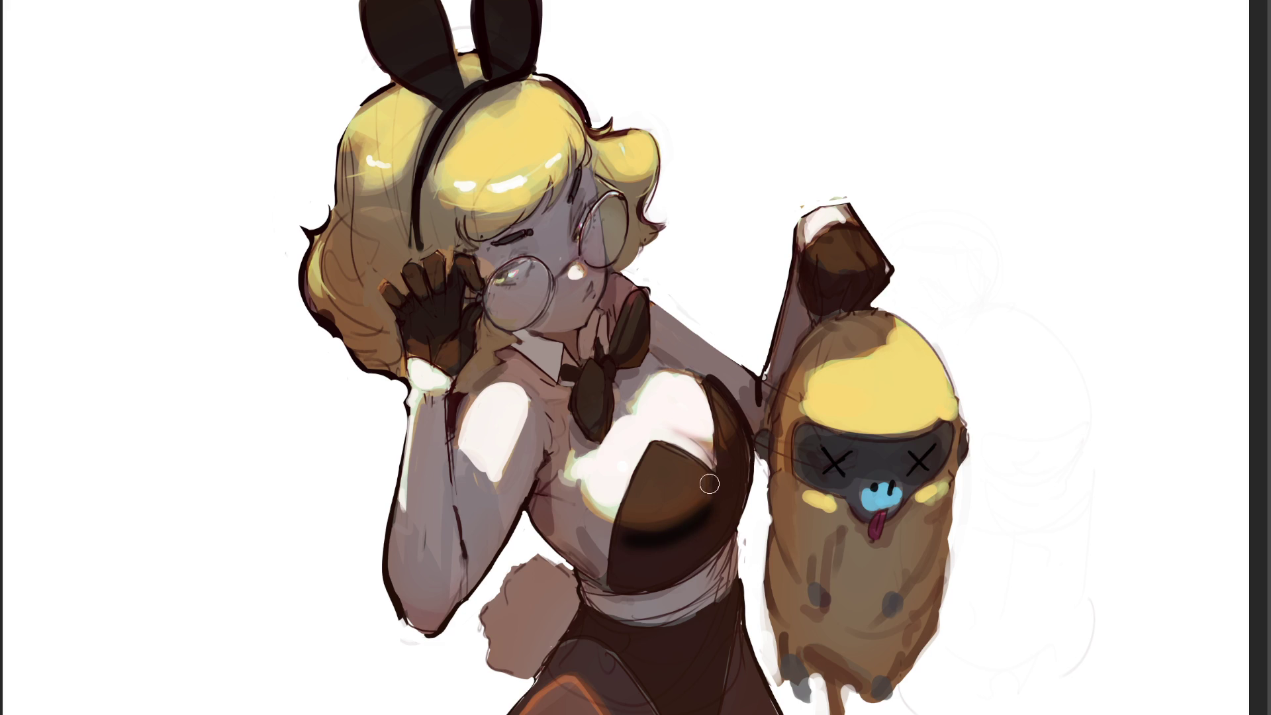
key(ctrl+z)
mouse_move(621, 542)
mouse_down()
mouse_move(705, 519)
mouse_move(718, 483)
mouse_up()
mouse_move(747, 427)
mouse_down()
mouse_move(703, 537)
mouse_move(724, 505)
mouse_move(715, 527)
mouse_move(723, 517)
mouse_move(620, 559)
mouse_move(641, 585)
mouse_move(629, 569)
mouse_move(713, 519)
mouse_move(739, 471)
mouse_move(707, 535)
mouse_up()
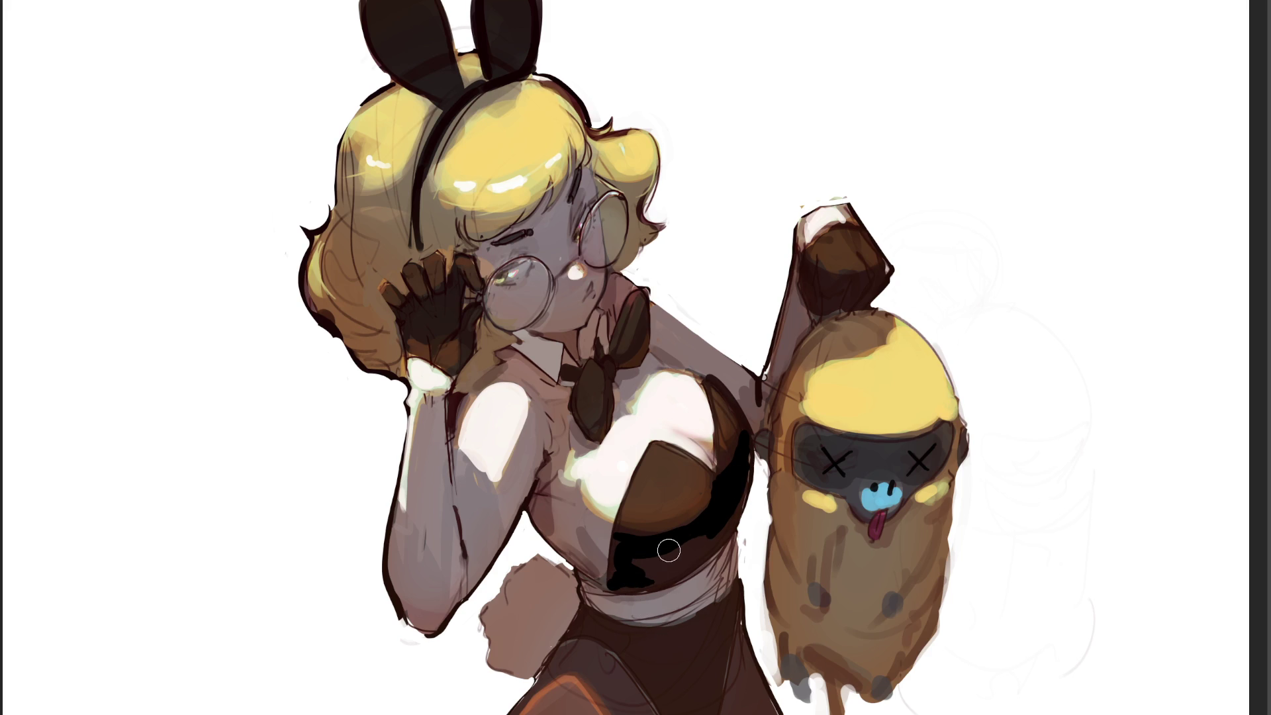
With a smaller brush, darken the corset's edges and paint a small dark bow on the waistband.
key([)
key([)
key([)
mouse_move(610, 583)
mouse_down()
mouse_move(617, 535)
mouse_move(610, 584)
mouse_up()
mouse_move(614, 532)
mouse_down()
mouse_move(652, 443)
mouse_move(685, 500)
mouse_up()
drag(653, 437, 706, 467)
drag(702, 375, 718, 456)
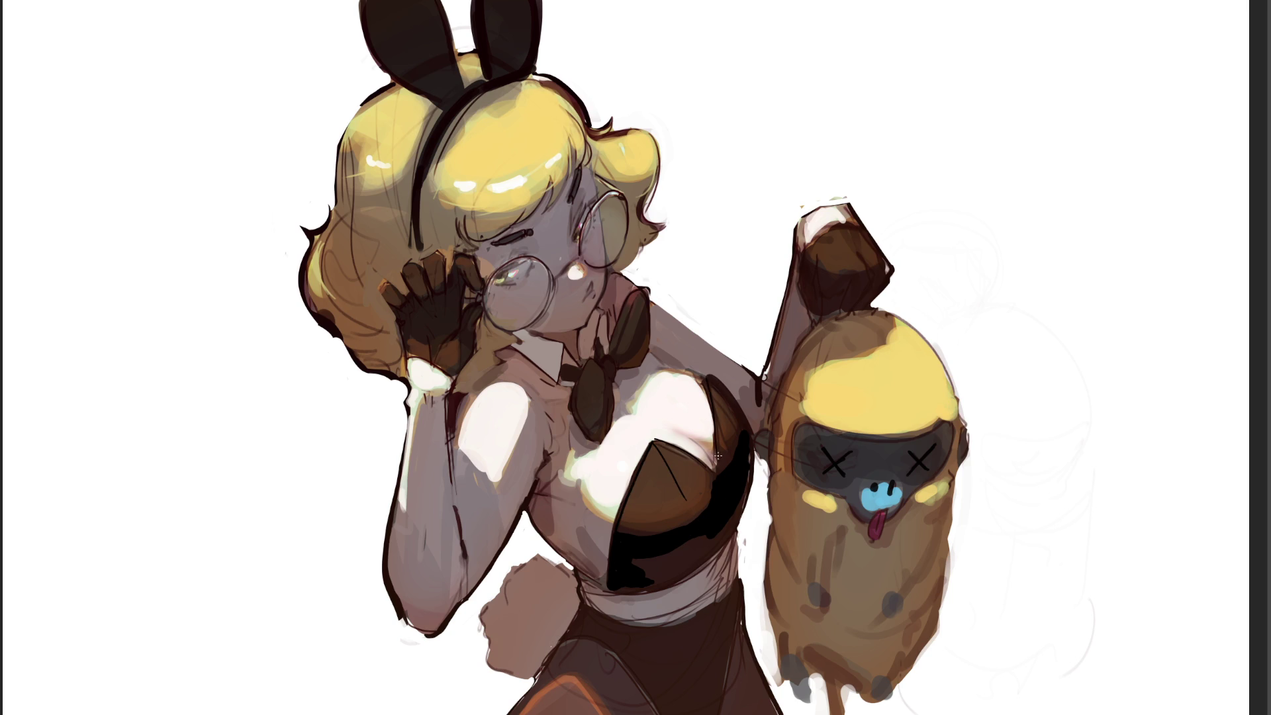
drag(708, 379, 731, 410)
mouse_move(695, 537)
mouse_down()
mouse_move(676, 570)
mouse_move(637, 587)
mouse_move(721, 552)
mouse_move(618, 591)
mouse_up()
mouse_move(627, 630)
mouse_down()
mouse_move(592, 626)
mouse_move(622, 657)
mouse_up()
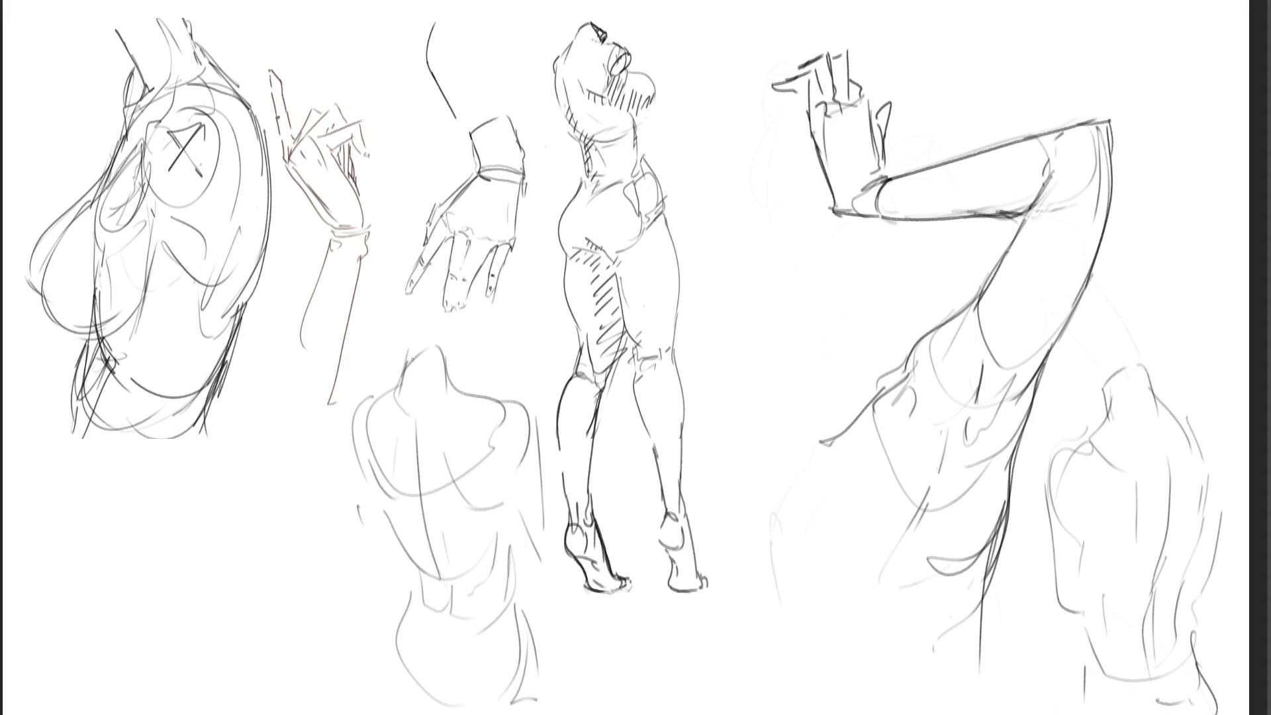
Redraw the back study's neck, left and right contours, waist, spine and shoulder curve in pencil.
mouse_move(411, 352)
mouse_down()
mouse_move(415, 381)
mouse_move(432, 338)
mouse_move(454, 383)
mouse_move(378, 396)
mouse_move(349, 427)
mouse_move(382, 542)
mouse_up()
mouse_move(364, 453)
mouse_down()
mouse_move(383, 498)
mouse_move(398, 473)
mouse_move(405, 558)
mouse_move(425, 580)
mouse_move(401, 627)
mouse_move(424, 713)
mouse_up()
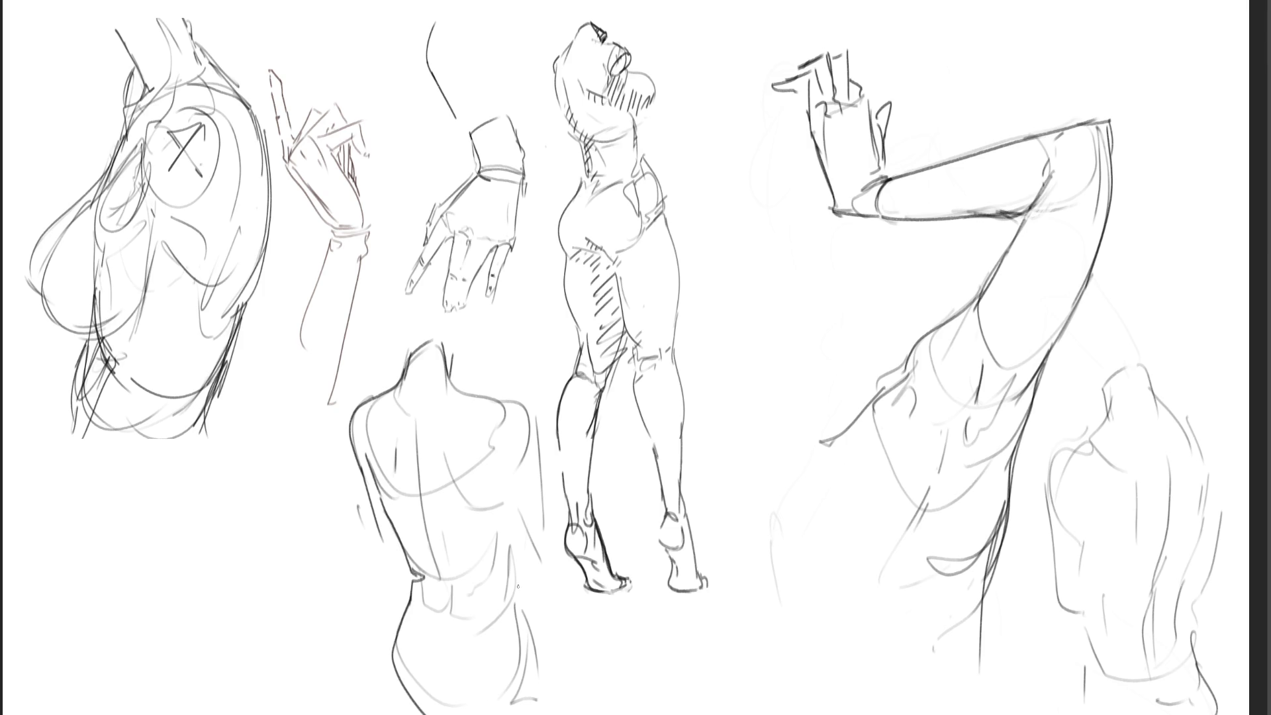
drag(425, 596, 458, 617)
drag(435, 551, 444, 593)
drag(418, 426, 421, 508)
drag(395, 451, 396, 469)
mouse_move(444, 352)
mouse_down()
mouse_move(463, 392)
mouse_move(537, 427)
mouse_move(507, 526)
mouse_up()
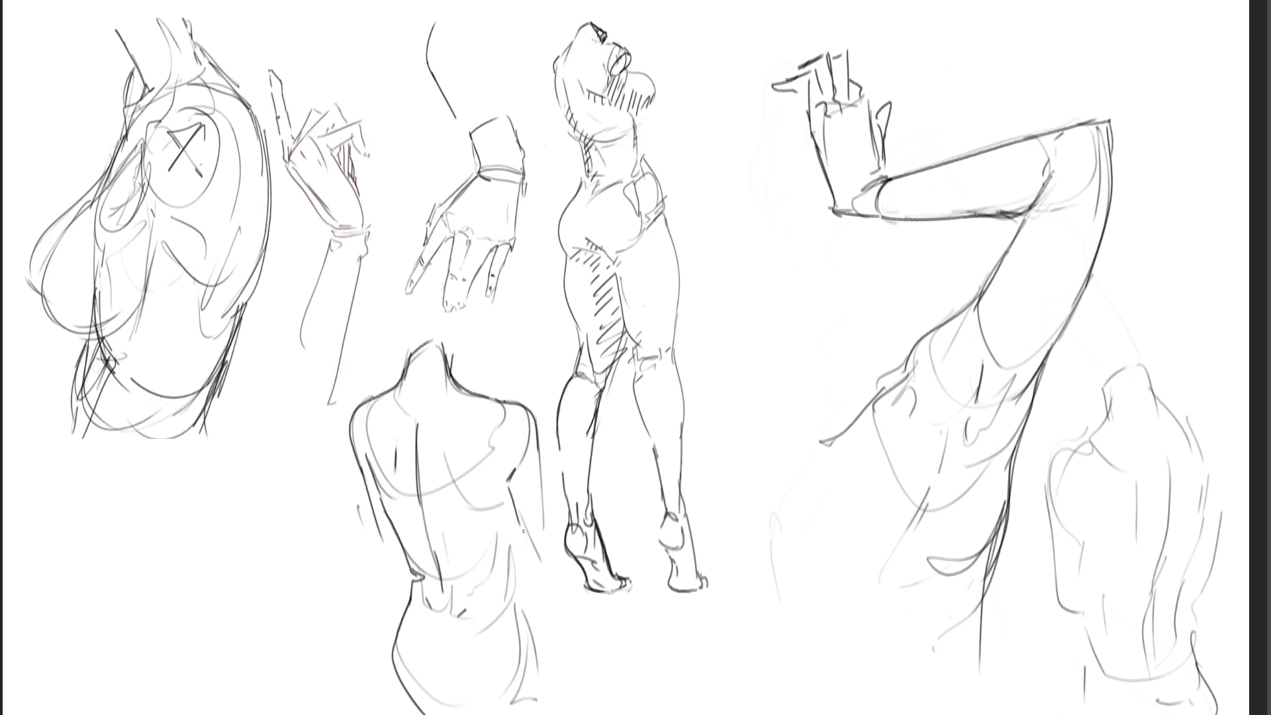
mouse_move(535, 438)
mouse_down()
mouse_move(542, 517)
mouse_move(508, 547)
mouse_move(503, 621)
mouse_move(509, 602)
mouse_up()
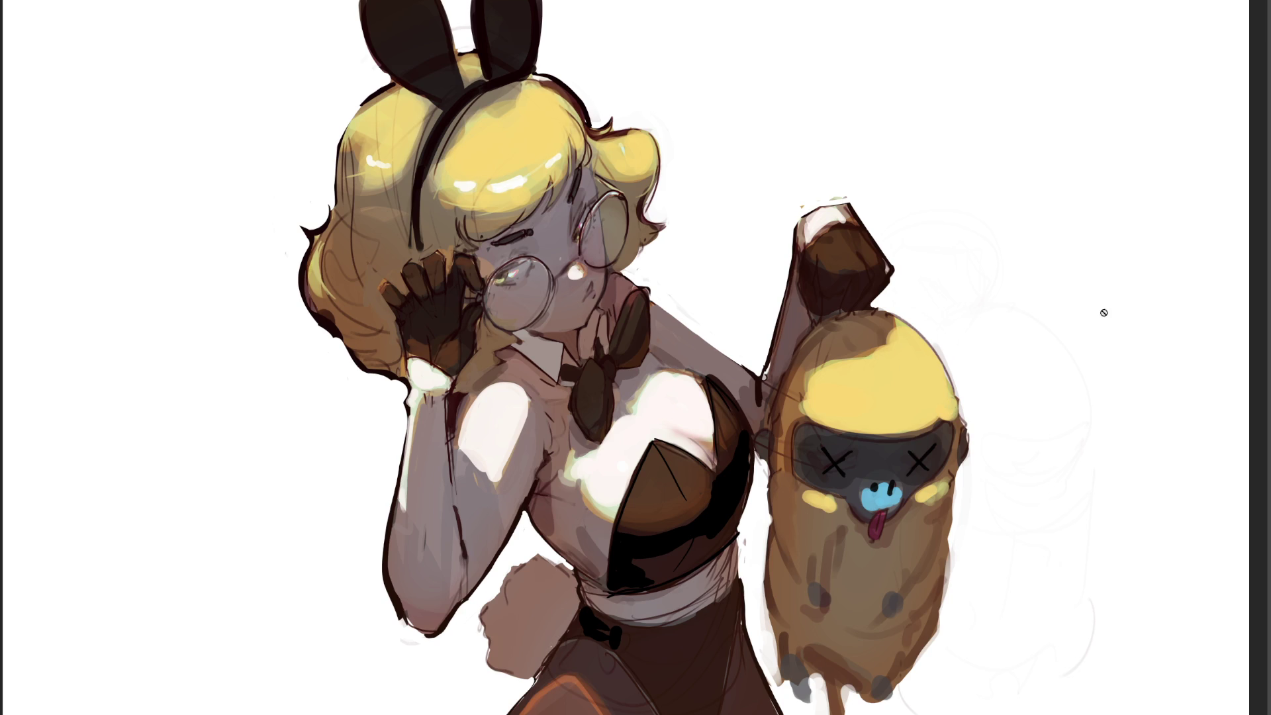
Paint a thick pink horn on the creature's head, erase it into a tip, and shade its base.
mouse_move(926, 354)
mouse_down()
mouse_move(911, 382)
mouse_move(985, 286)
mouse_move(924, 376)
mouse_move(968, 311)
mouse_up()
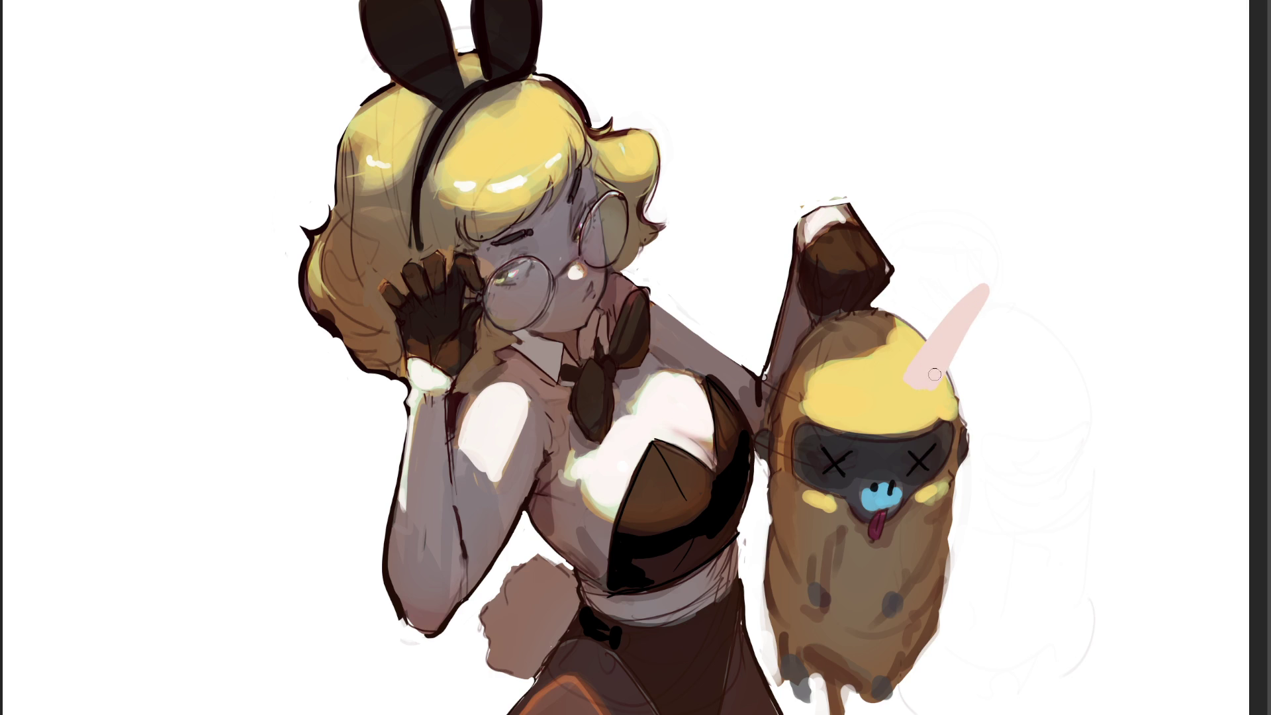
mouse_move(918, 372)
mouse_down()
mouse_move(948, 315)
mouse_move(938, 370)
mouse_up()
drag(980, 278, 974, 369)
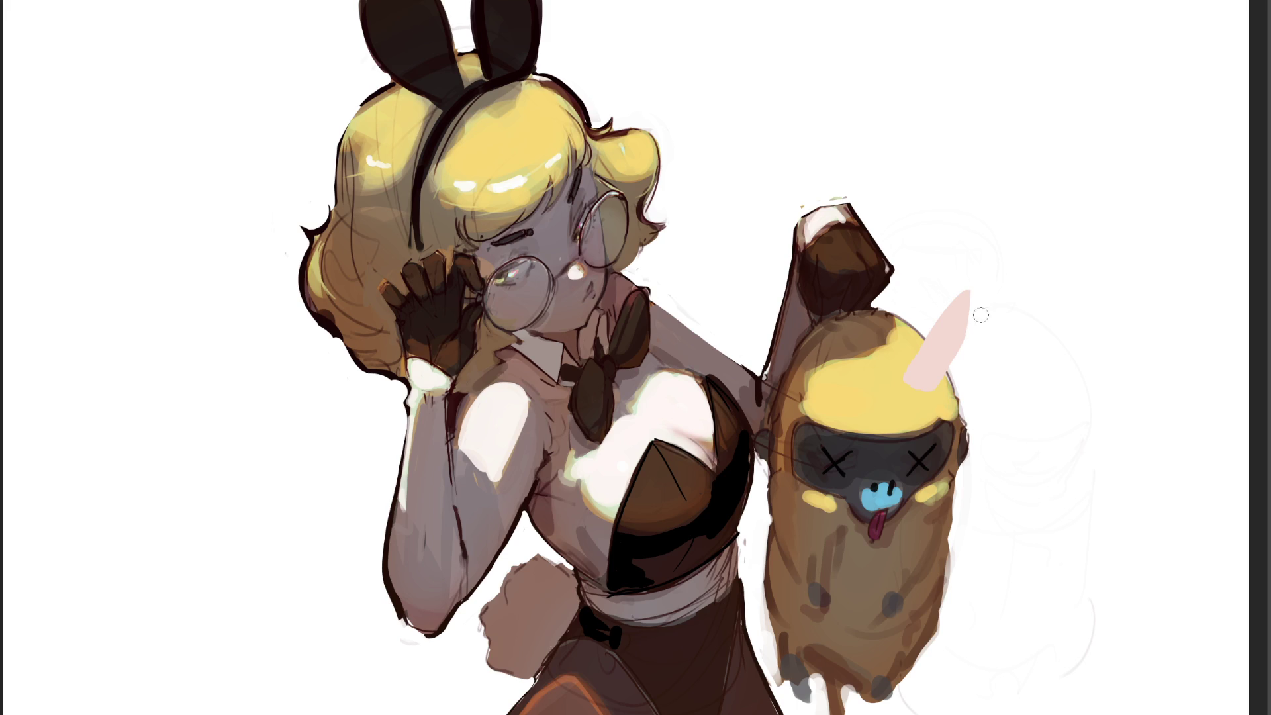
drag(969, 295, 971, 328)
mouse_move(915, 371)
mouse_down()
mouse_move(904, 383)
mouse_move(933, 396)
mouse_move(927, 381)
mouse_up()
Recolour the horn light blue, sharpen its point, and add a right-edge highlight and base shading.
mouse_move(963, 302)
mouse_down()
mouse_move(922, 379)
mouse_move(956, 311)
mouse_move(965, 323)
mouse_up()
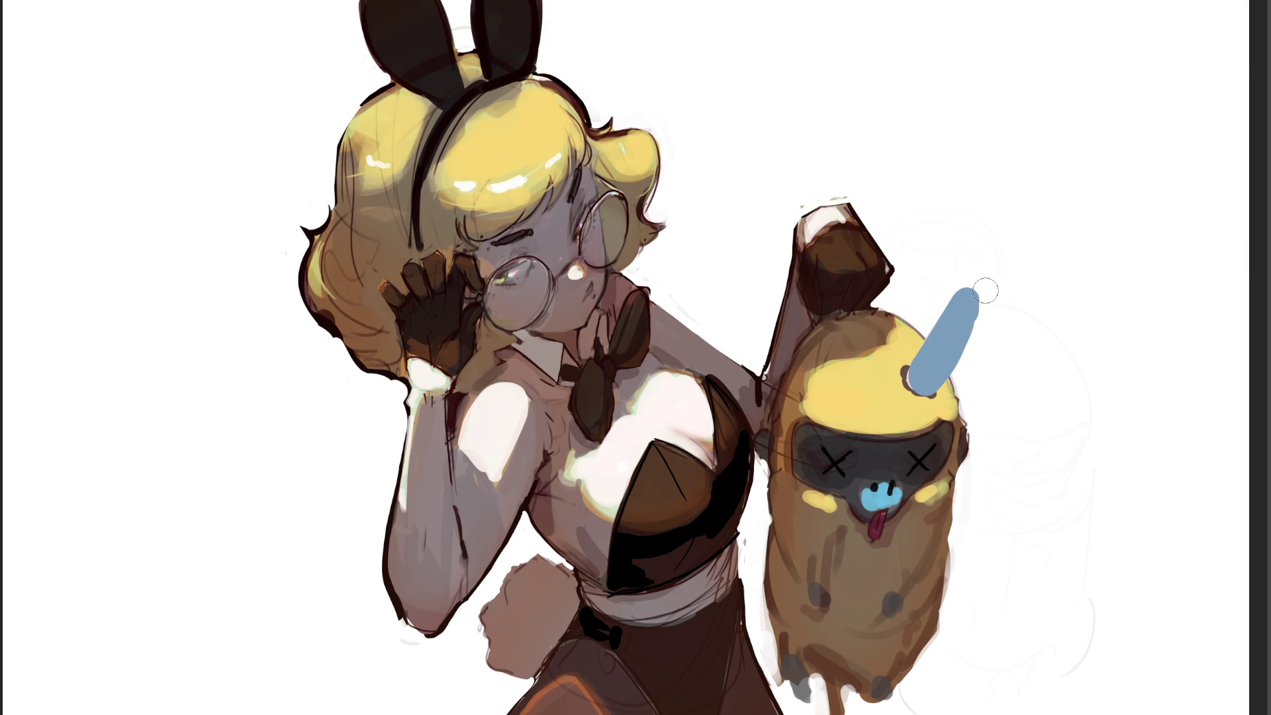
mouse_move(984, 308)
mouse_down()
mouse_move(977, 275)
mouse_move(926, 338)
mouse_up()
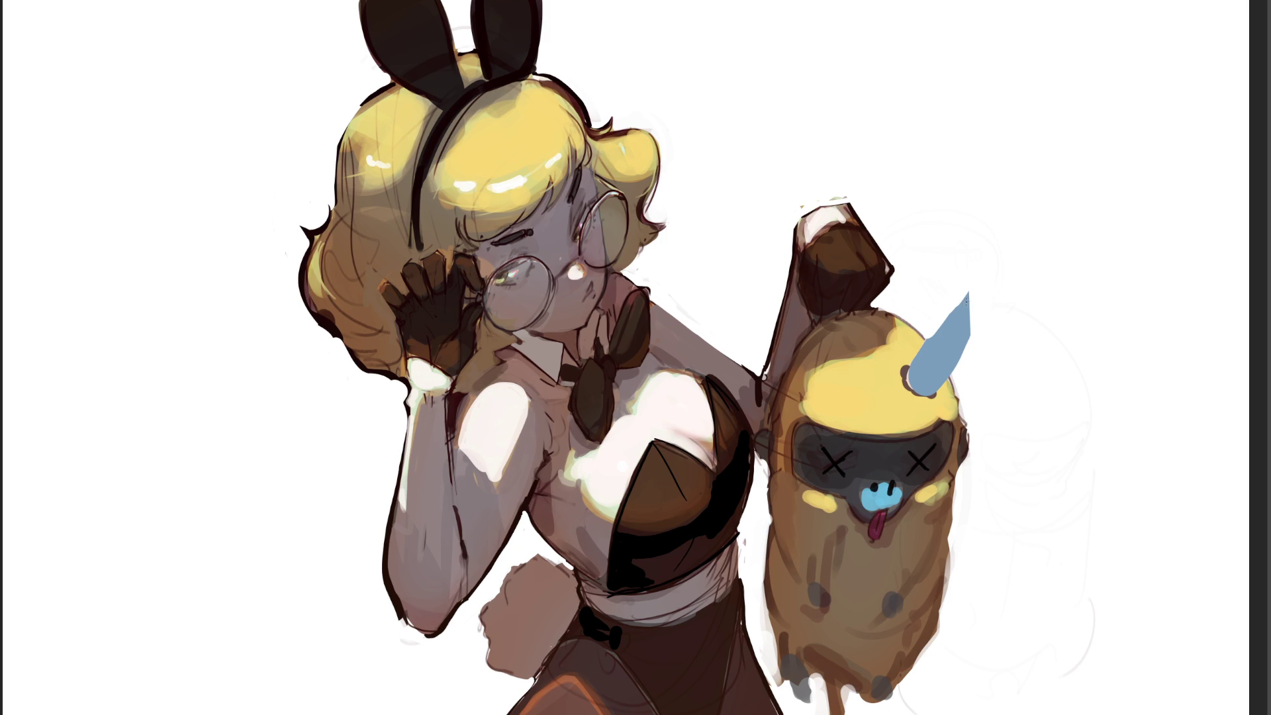
mouse_move(967, 299)
mouse_down()
mouse_move(967, 334)
mouse_move(930, 385)
mouse_up()
drag(953, 307, 910, 363)
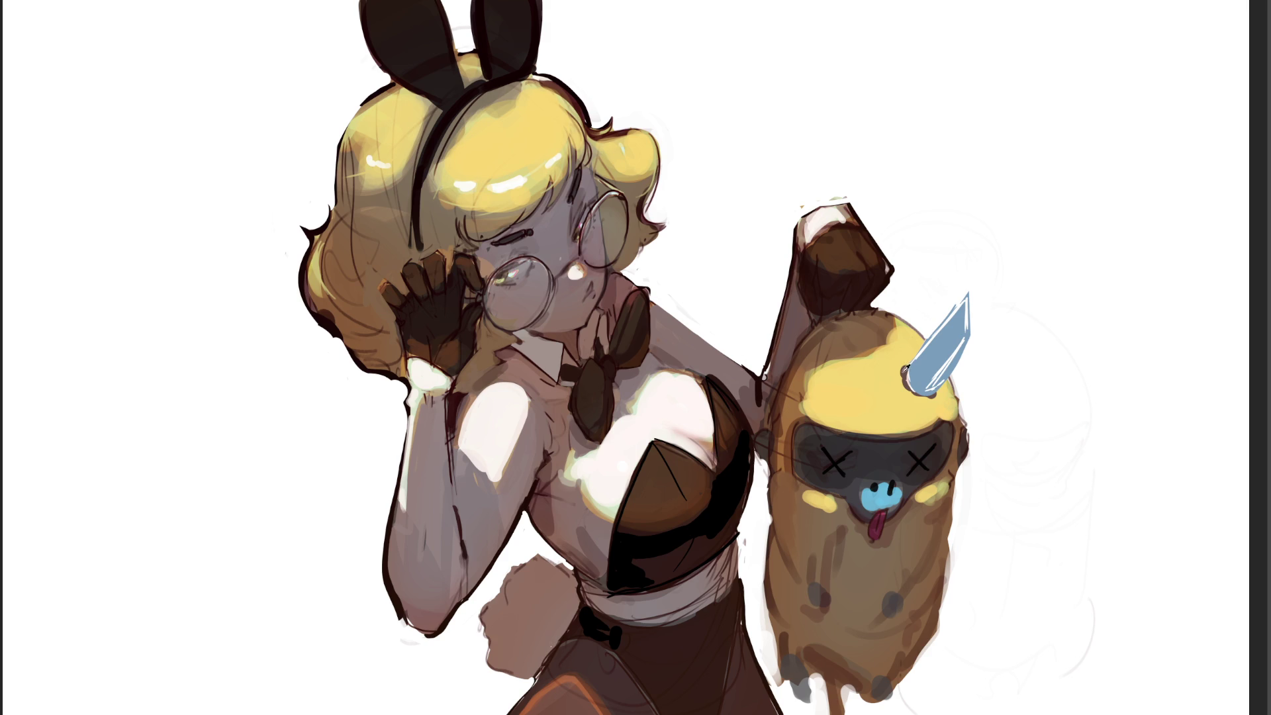
mouse_move(906, 371)
mouse_down()
mouse_move(908, 391)
mouse_move(933, 401)
mouse_up()
With a much larger brush, make the blade vivid cyan fading to pale grey-blue at its lower part.
key(bracketright)
key(bracketright)
key(bracketright)
key(bracketright)
key(bracketright)
drag(1000, 242, 837, 468)
key(bracketright)
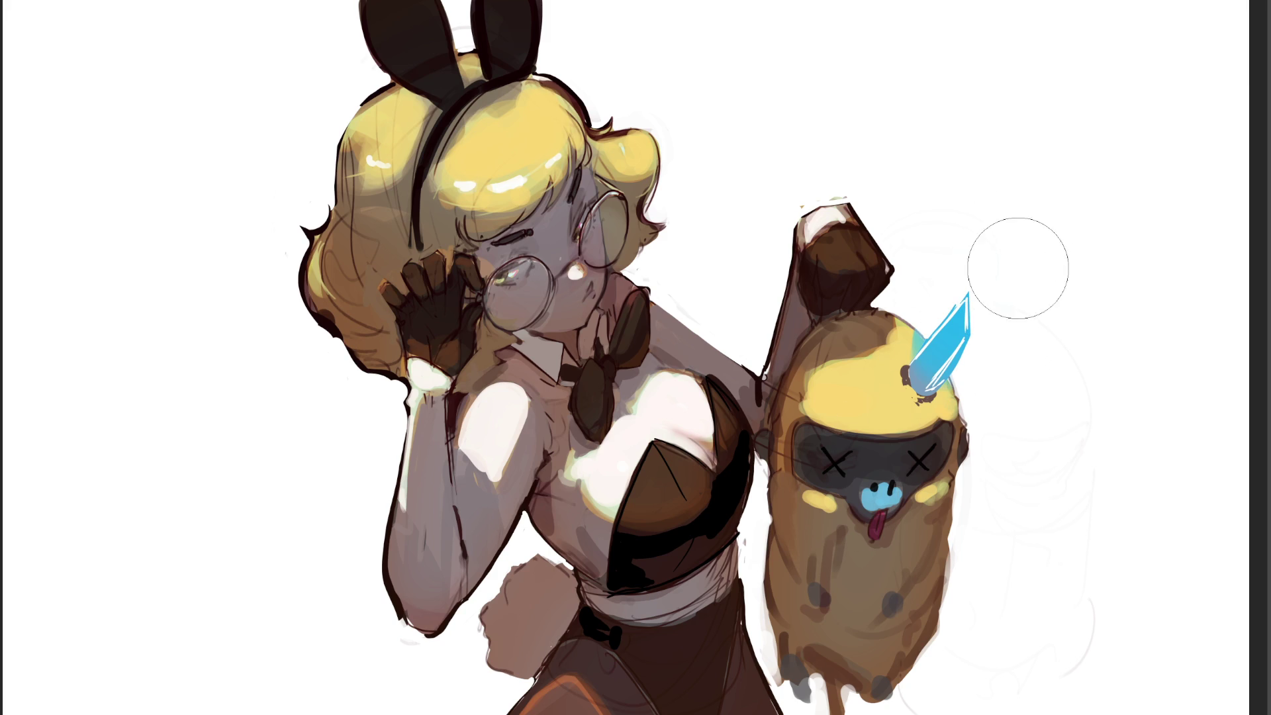
drag(970, 308, 917, 387)
drag(967, 314, 920, 398)
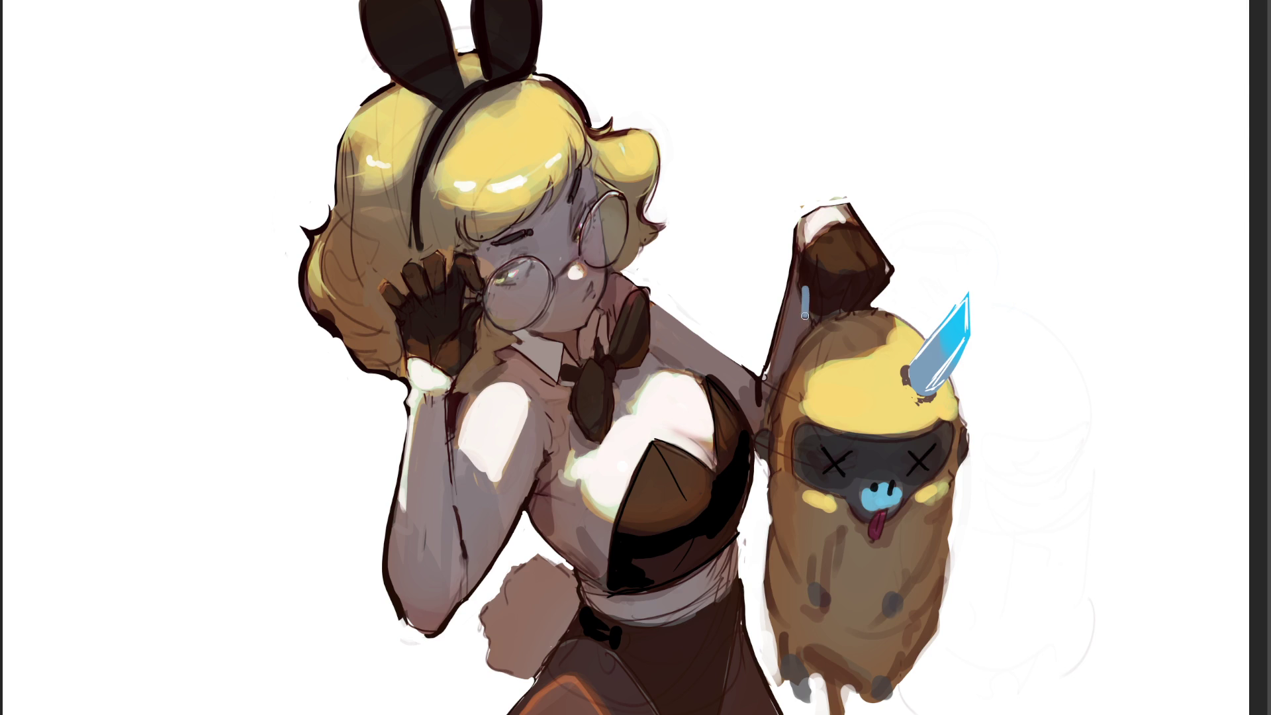
Draw a long second horn on the left of the creature's head and fill it solid blue.
drag(805, 316, 835, 386)
drag(814, 292, 850, 374)
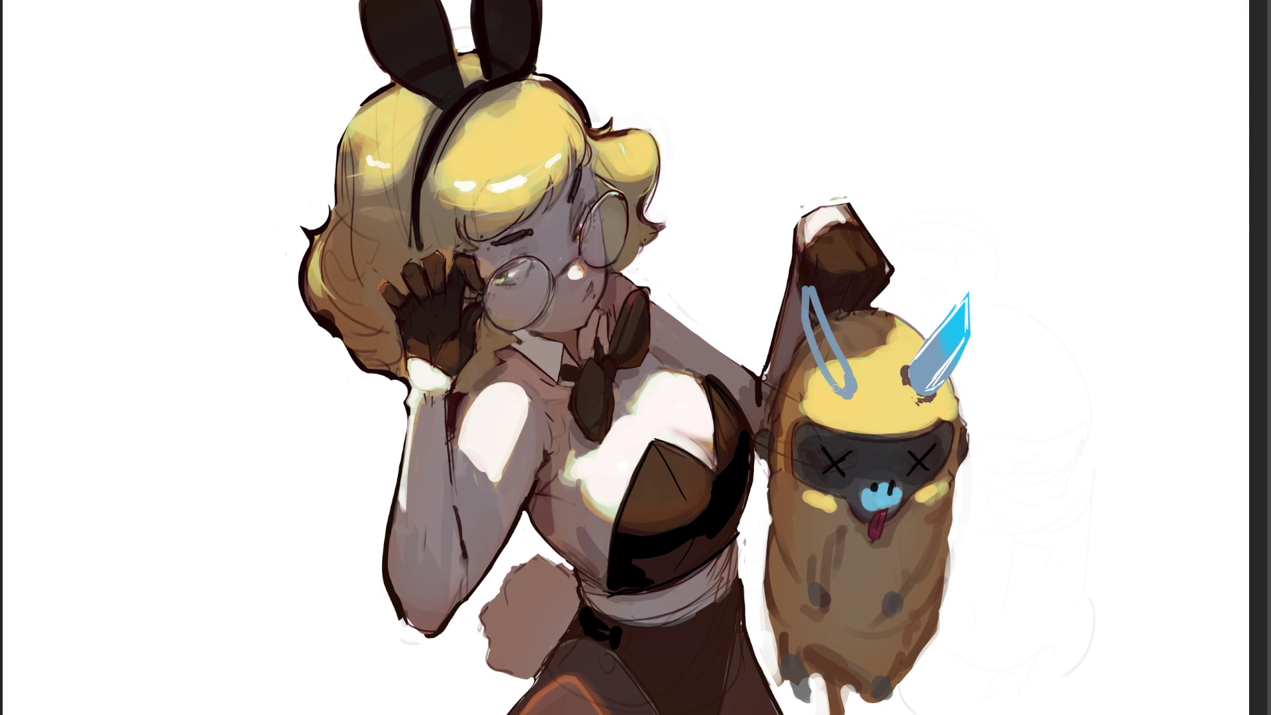
drag(808, 300, 842, 381)
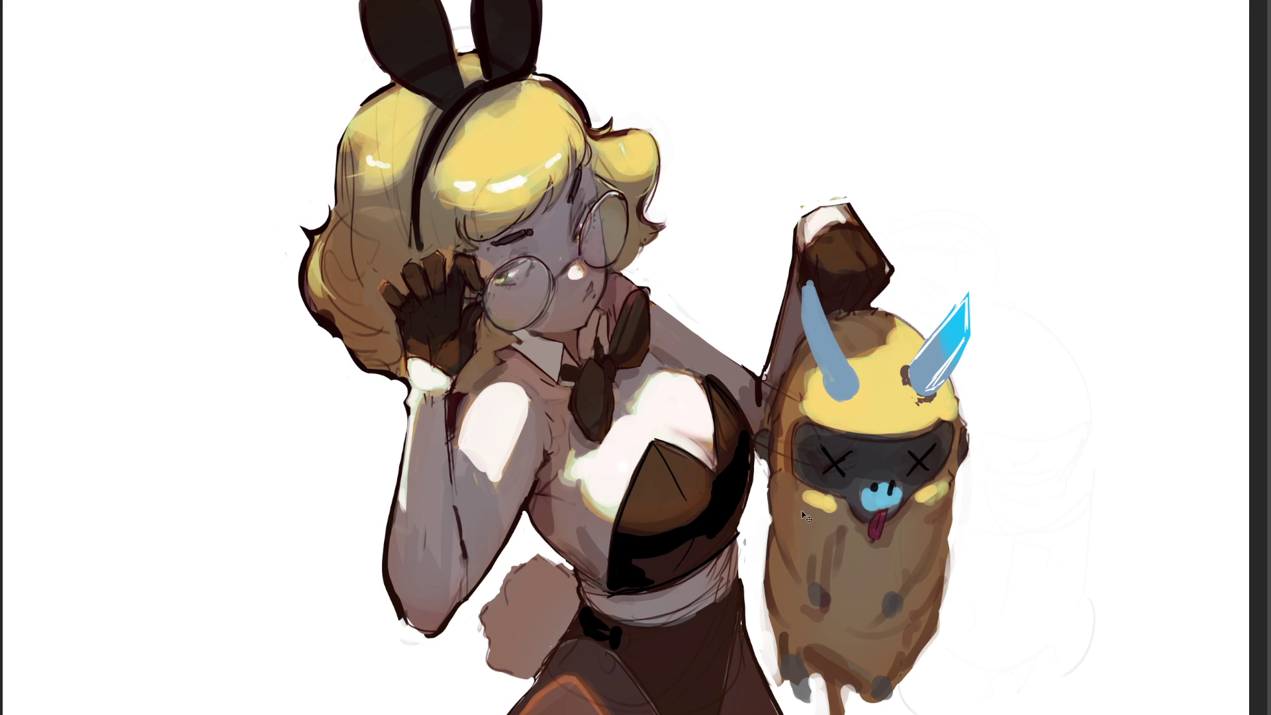
Free Transform the left horn to widen its top, apply it, and flip the canvas to check.
click(821, 345)
drag(863, 280, 876, 290)
drag(800, 279, 817, 285)
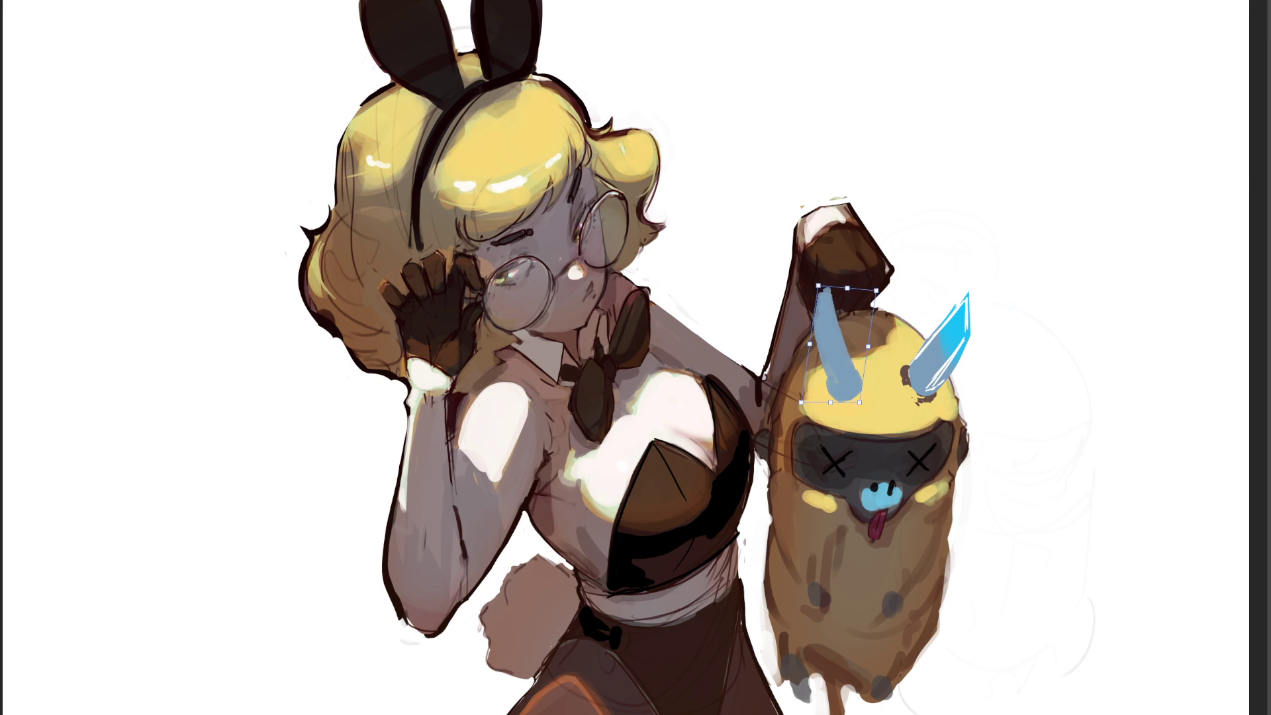
key(Return)
key(b)
key(h)
key(h)
Repaint the left horn a brighter cyan and add a dark shadow at its base.
drag(820, 308, 840, 368)
drag(854, 377, 844, 392)
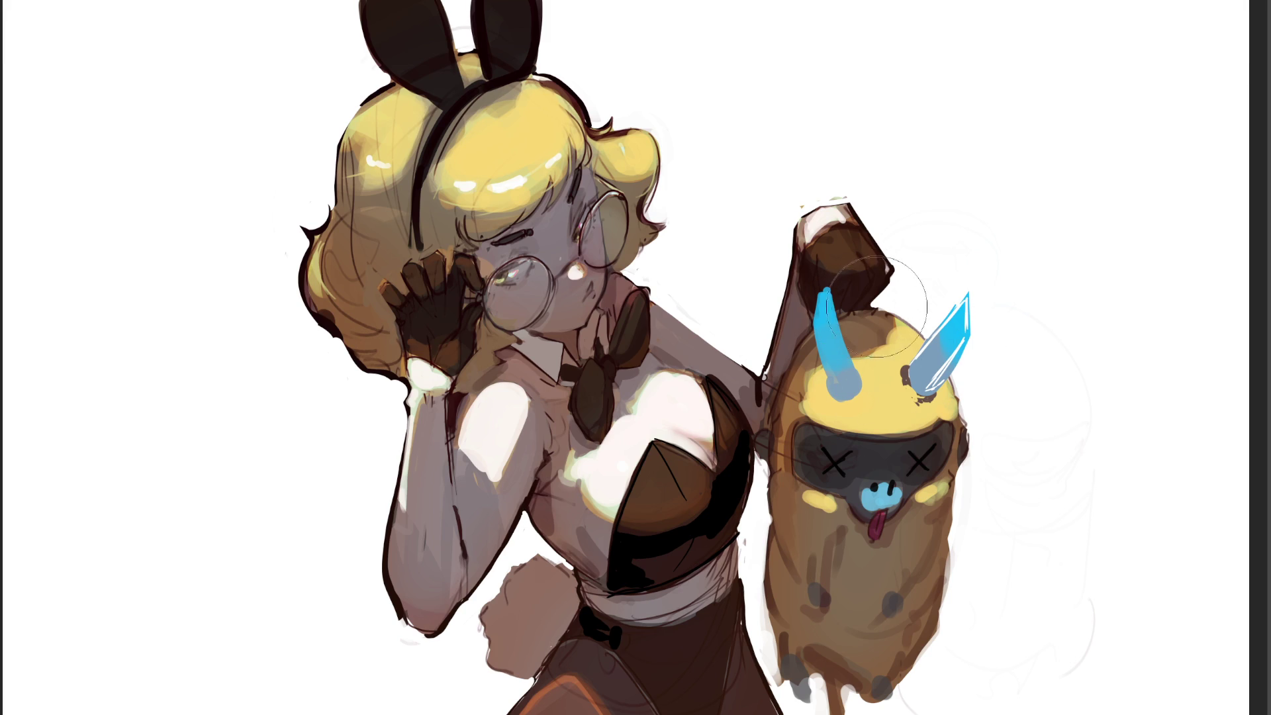
key([)
key([)
key([)
drag(835, 396, 850, 410)
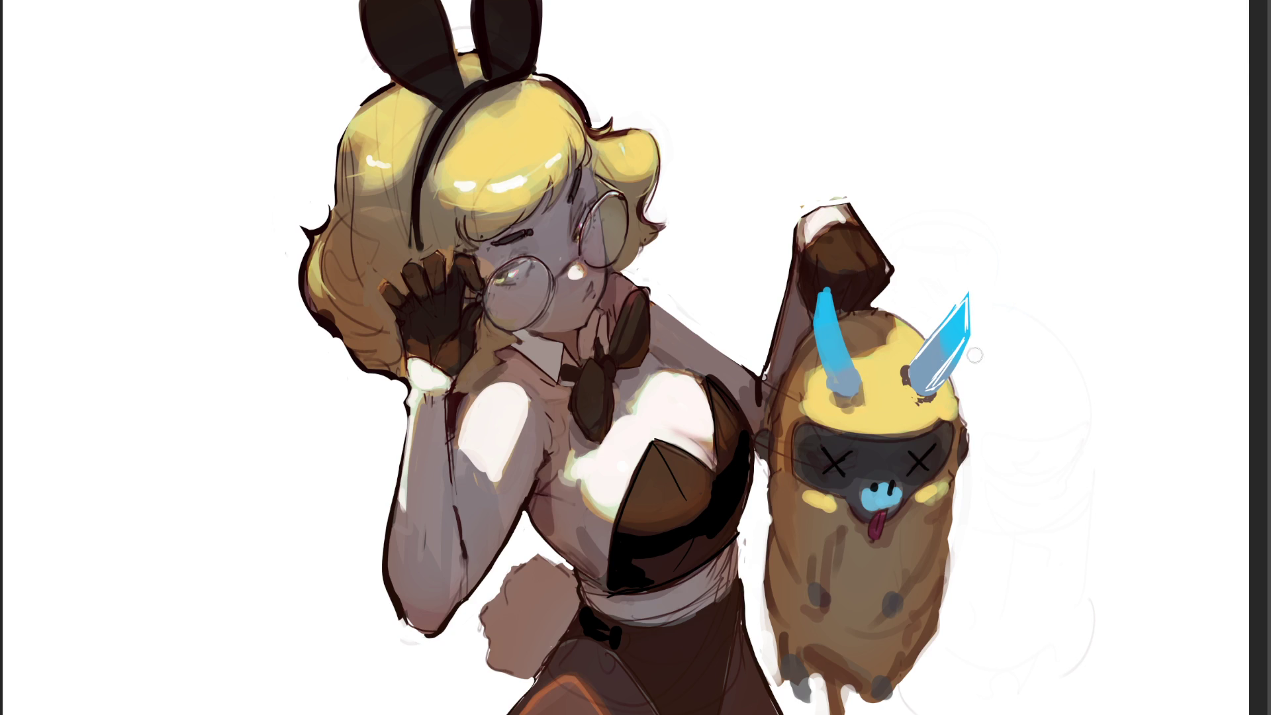
Cover both of the creature's X eyes with white, trying and undoing light strokes on the head.
key(bracketright)
key(bracketright)
key(bracketright)
click(918, 462)
click(835, 461)
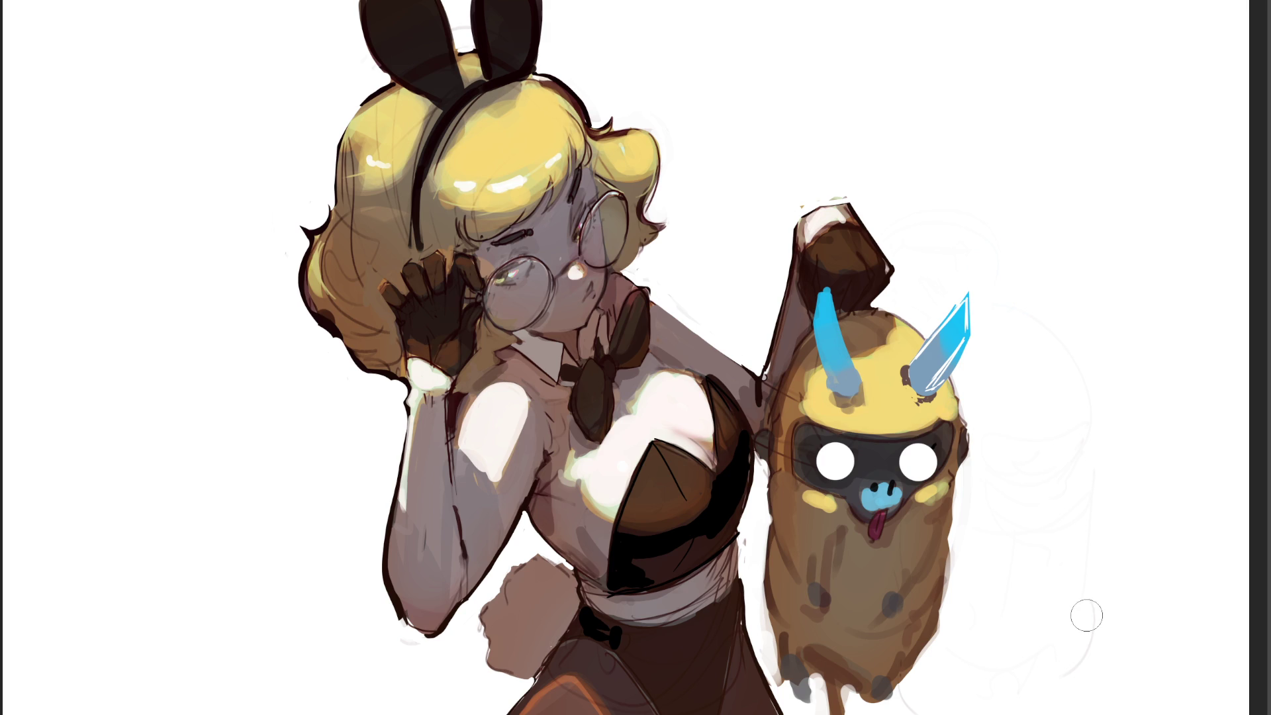
mouse_move(824, 454)
mouse_down()
mouse_move(803, 331)
mouse_move(798, 440)
mouse_up()
key(ctrl+z)
drag(922, 449, 910, 372)
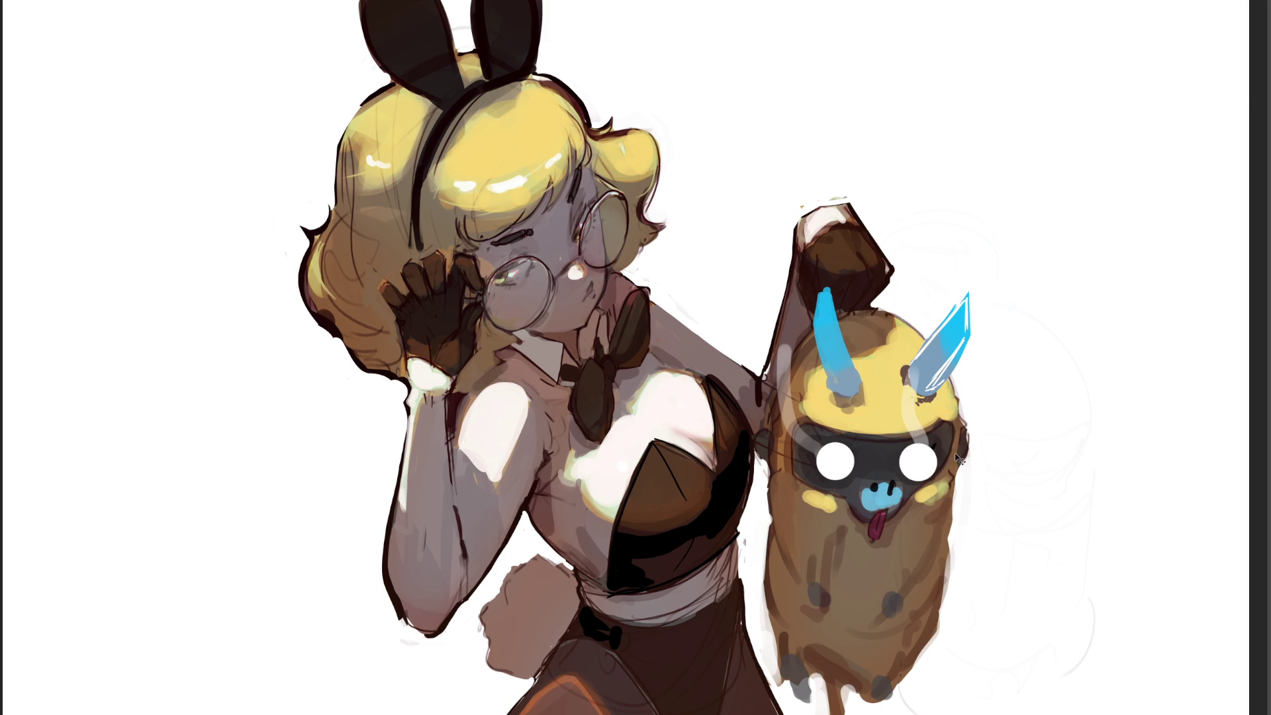
key(ctrl+z)
key(ctrl+z)
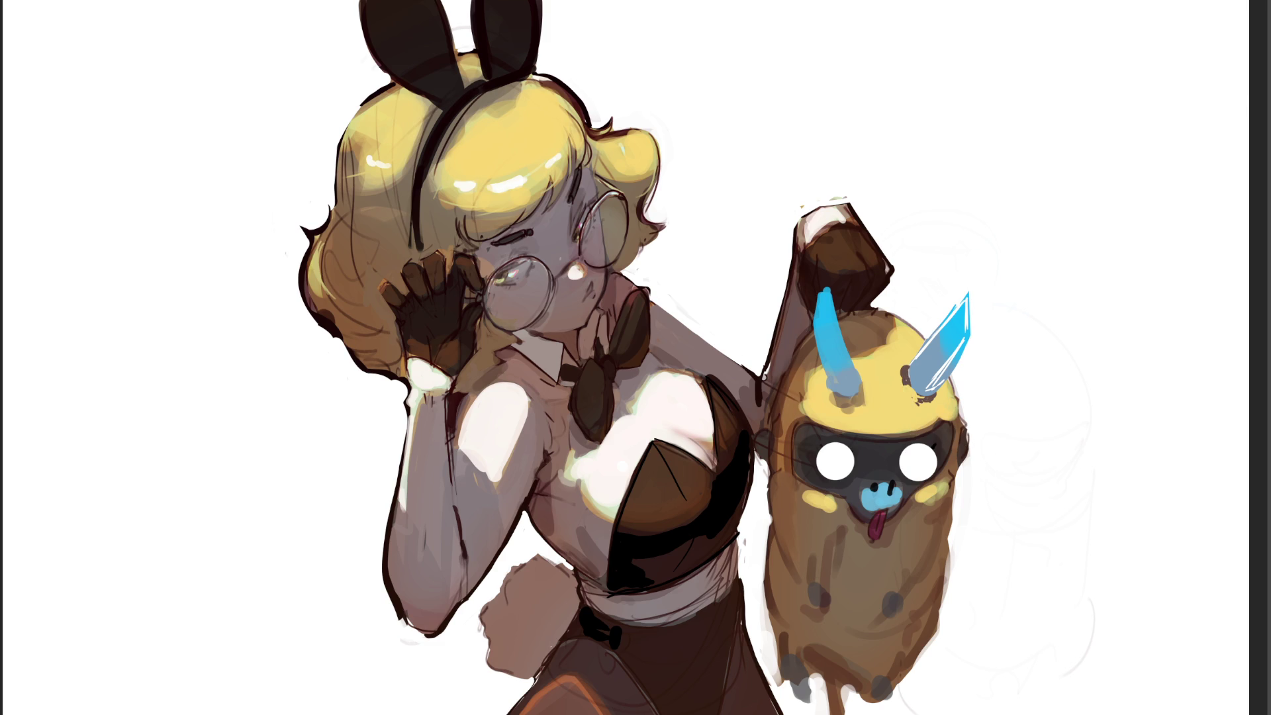
Shade the eyes blue with glowing wisps, then paint a long brown tail curving up to the right.
mouse_move(947, 427)
mouse_down()
mouse_move(917, 456)
mouse_move(923, 466)
mouse_move(981, 350)
mouse_move(993, 411)
mouse_move(943, 435)
mouse_up()
mouse_move(827, 456)
mouse_down()
mouse_move(844, 463)
mouse_move(774, 398)
mouse_move(728, 237)
mouse_up()
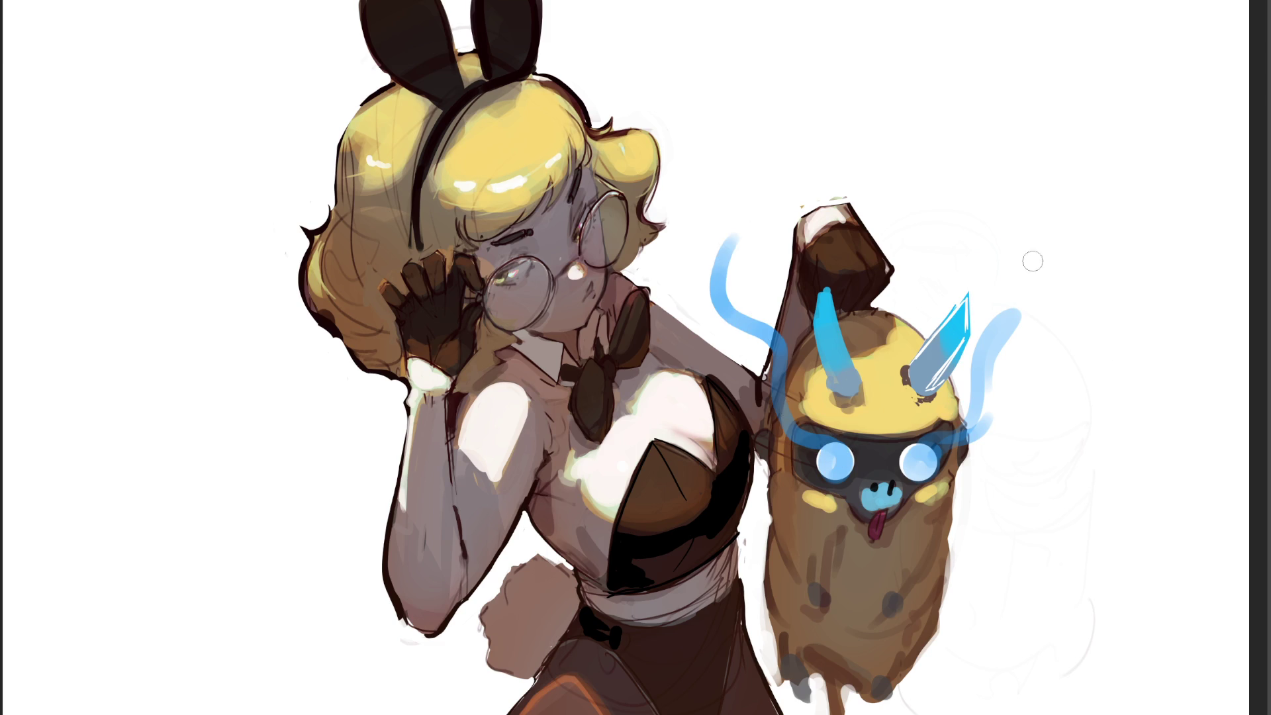
drag(1004, 237, 1015, 282)
mouse_move(849, 695)
mouse_down()
mouse_move(828, 685)
mouse_move(862, 682)
mouse_up()
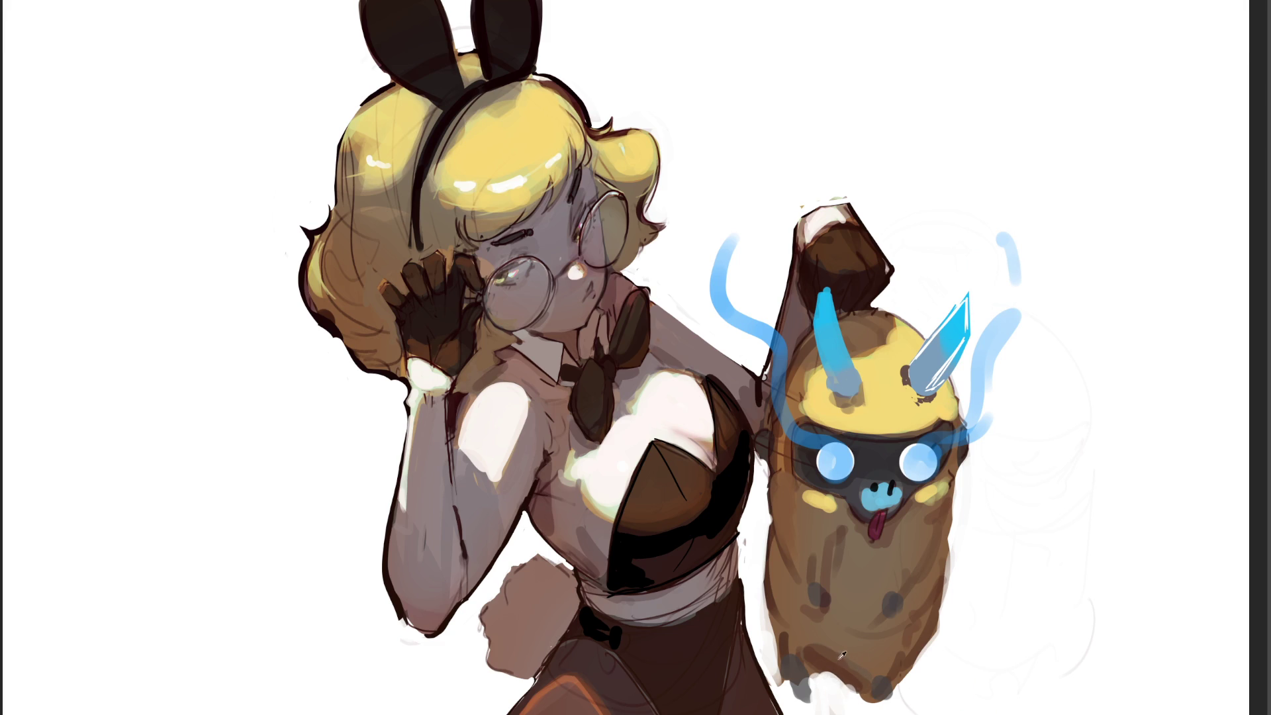
mouse_move(948, 596)
mouse_down()
mouse_move(973, 562)
mouse_move(1112, 519)
mouse_move(1126, 410)
mouse_move(1144, 430)
mouse_move(950, 592)
mouse_move(1063, 543)
mouse_move(1132, 450)
mouse_move(988, 558)
mouse_up()
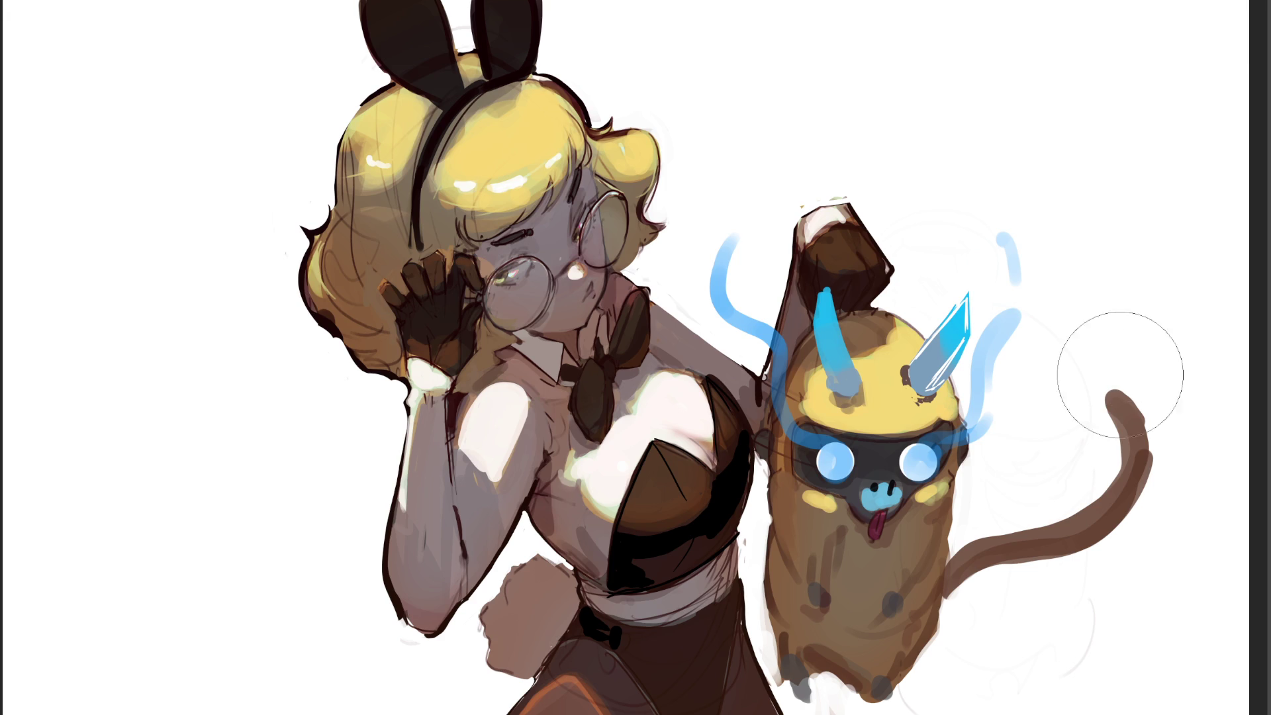
Try recolouring the tail blue and blue-grey, undoing and redoing the attempts.
drag(1112, 369, 1084, 513)
click(1084, 513)
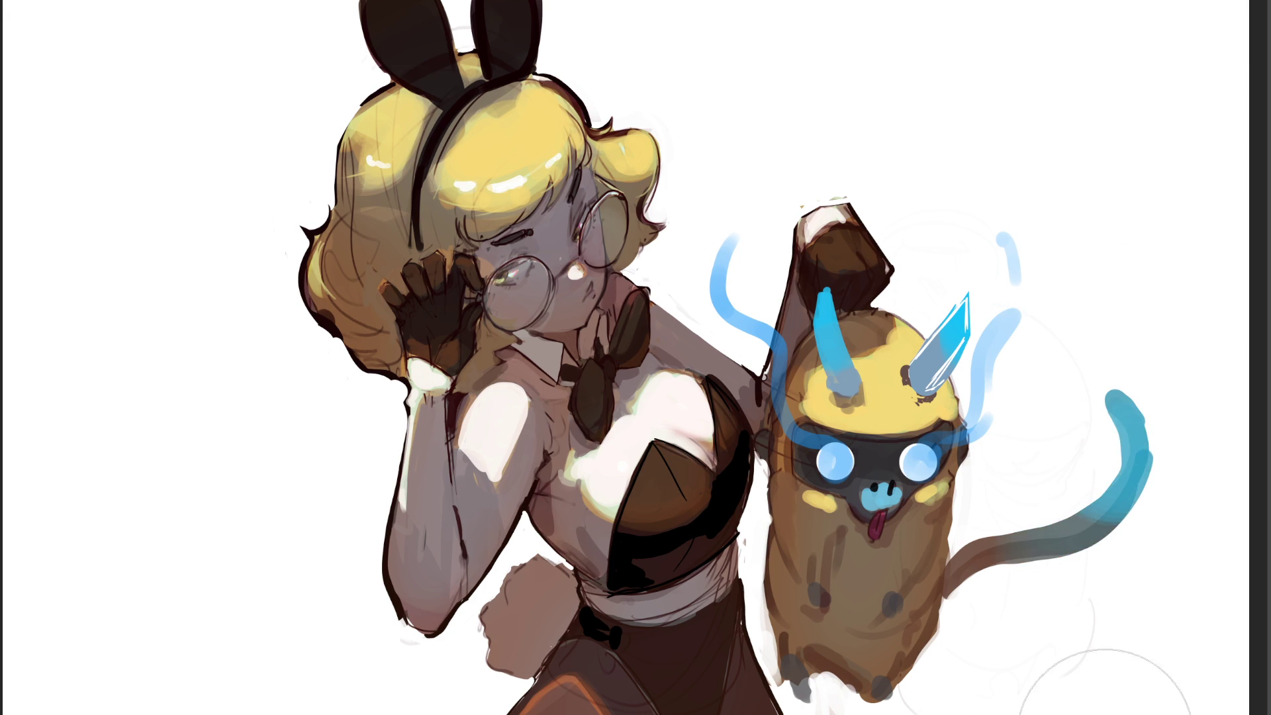
key(ctrl+z)
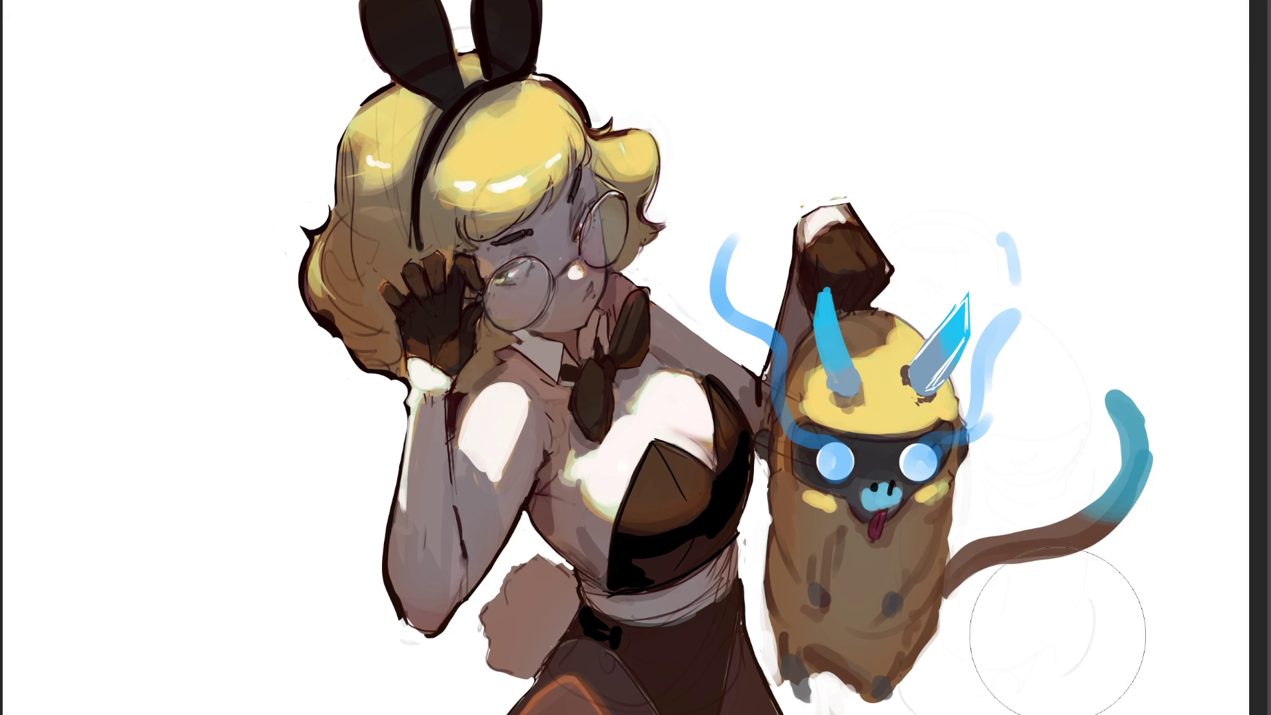
key(ctrl+z)
key(ctrl+shift+z)
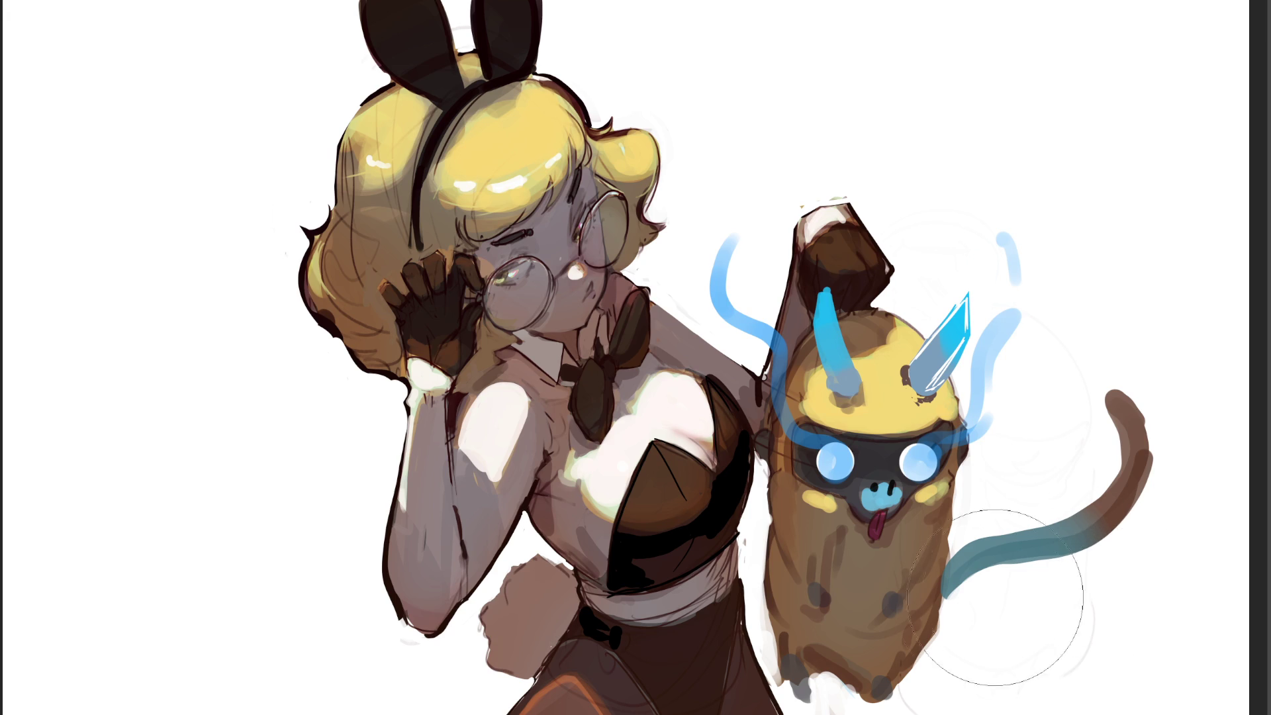
drag(993, 526, 1121, 304)
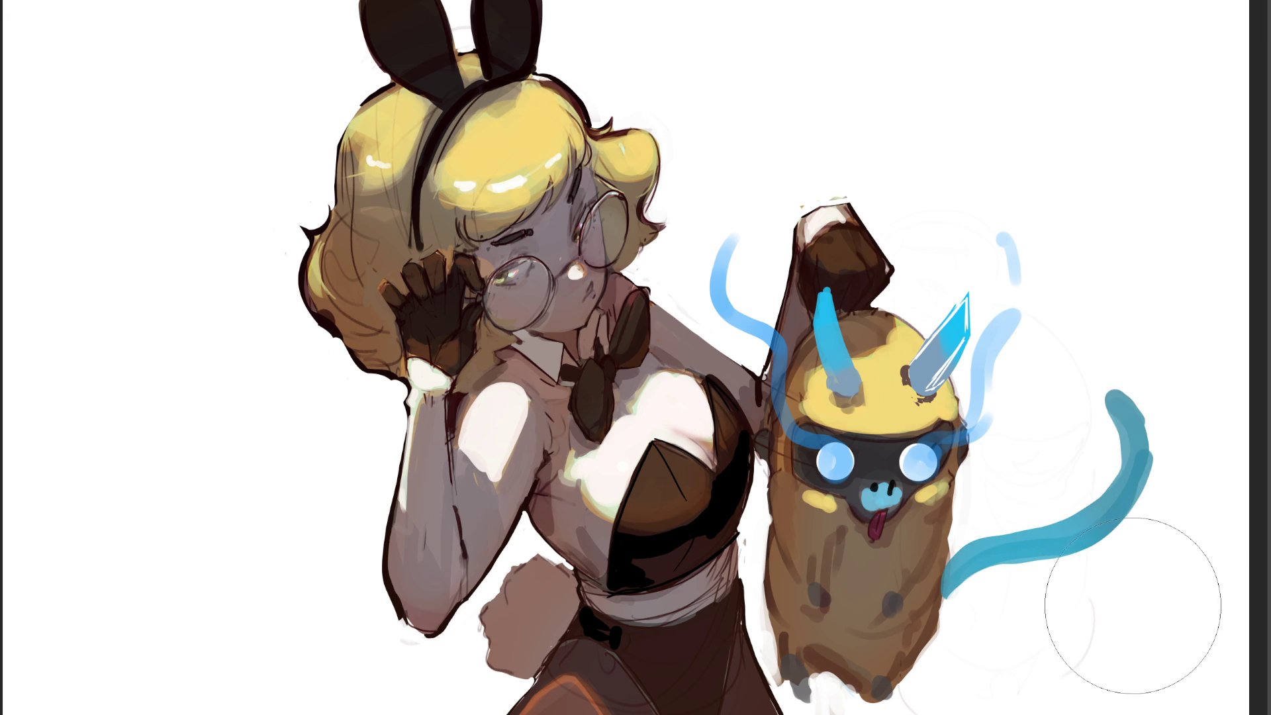
key(ctrl+z)
key(ctrl+z)
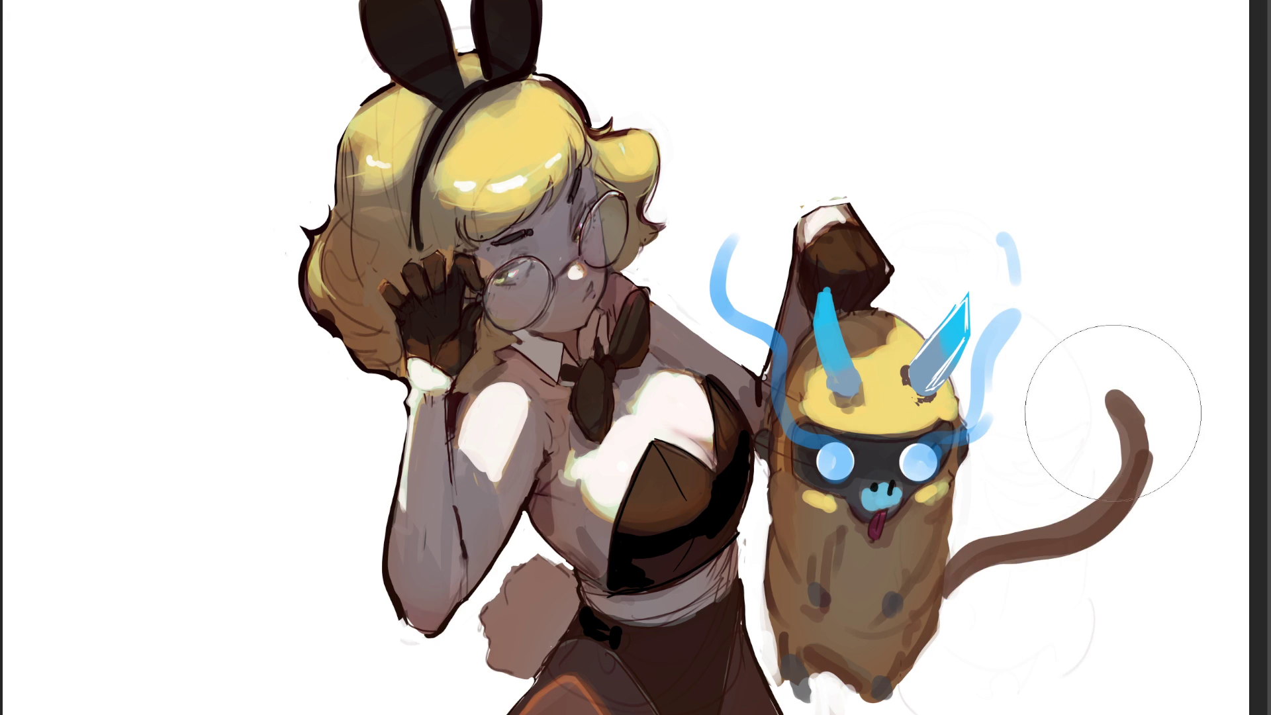
Try a tan upper tail, then paint over the whole tail in pale off-white.
drag(1117, 406, 1053, 547)
key(ctrl+z)
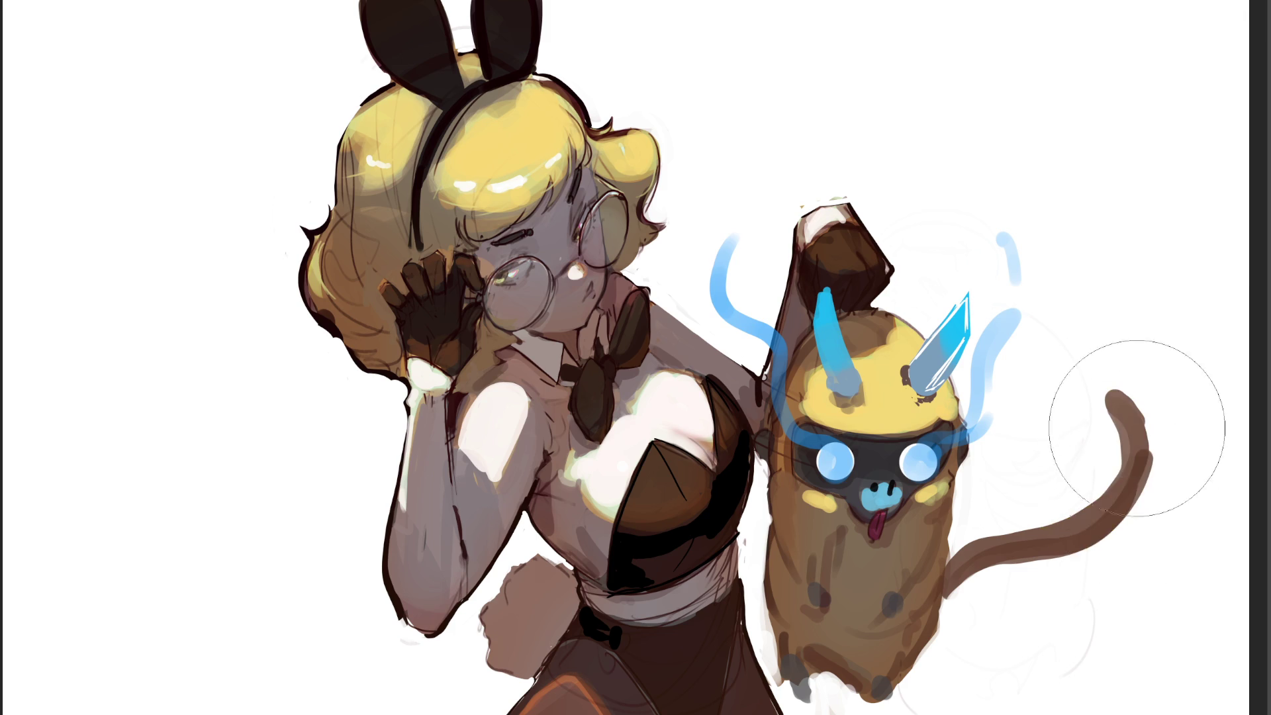
key(ctrl+shift+z)
key(ctrl+z)
key(ctrl+shift+z)
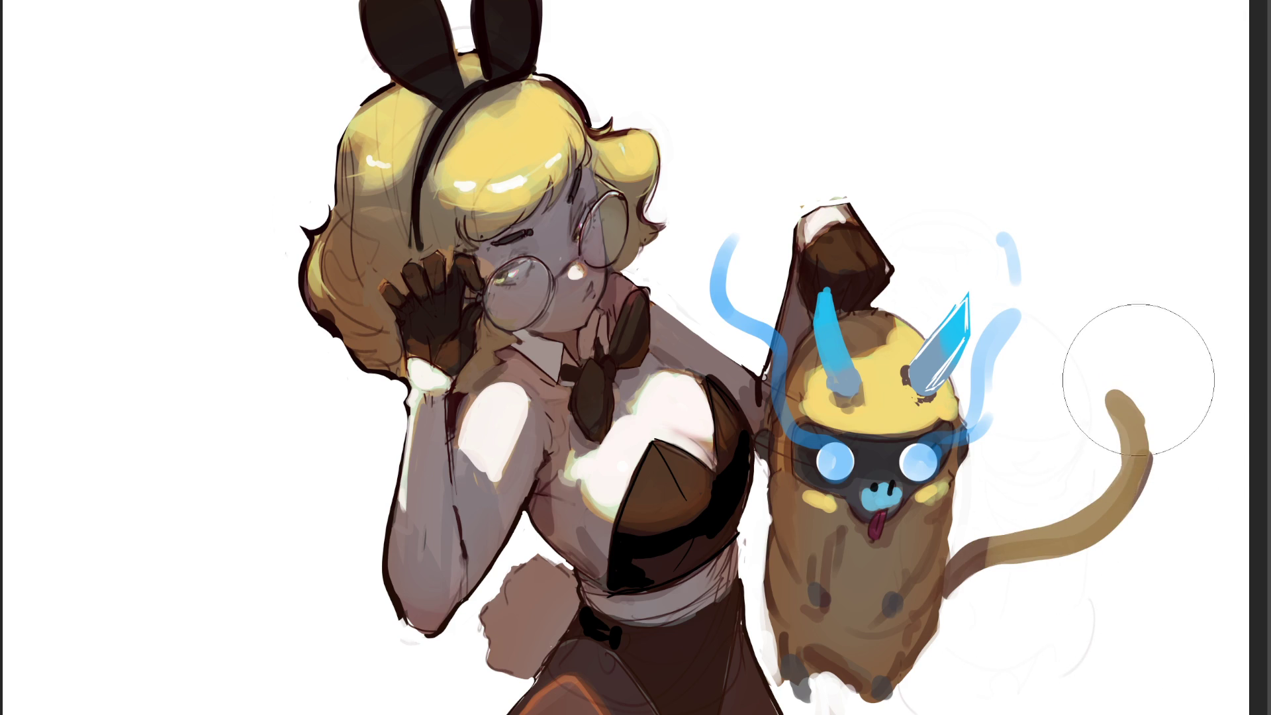
mouse_move(1140, 383)
mouse_down()
mouse_move(1128, 453)
mouse_move(1036, 519)
mouse_move(1022, 624)
mouse_move(1070, 595)
mouse_up()
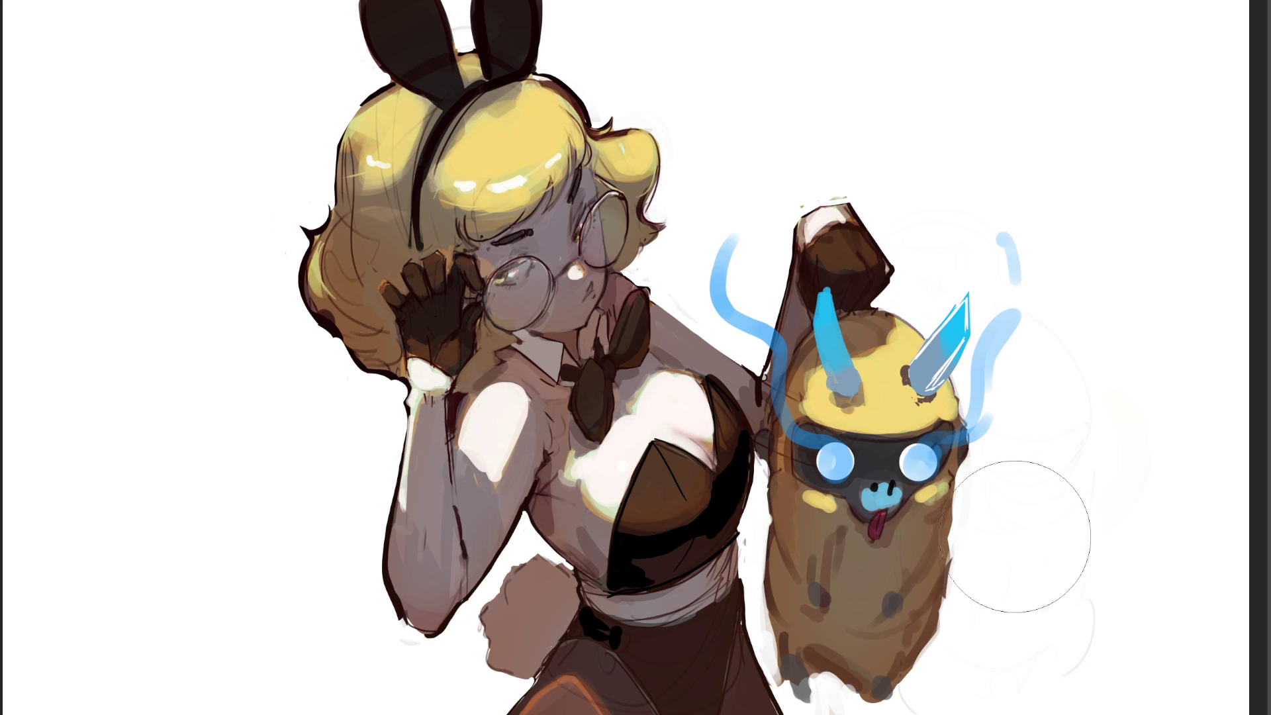
Draw several brown tail attempts from the creature, ending with a looping tail with a hooked end.
key(b)
drag(947, 580, 1109, 532)
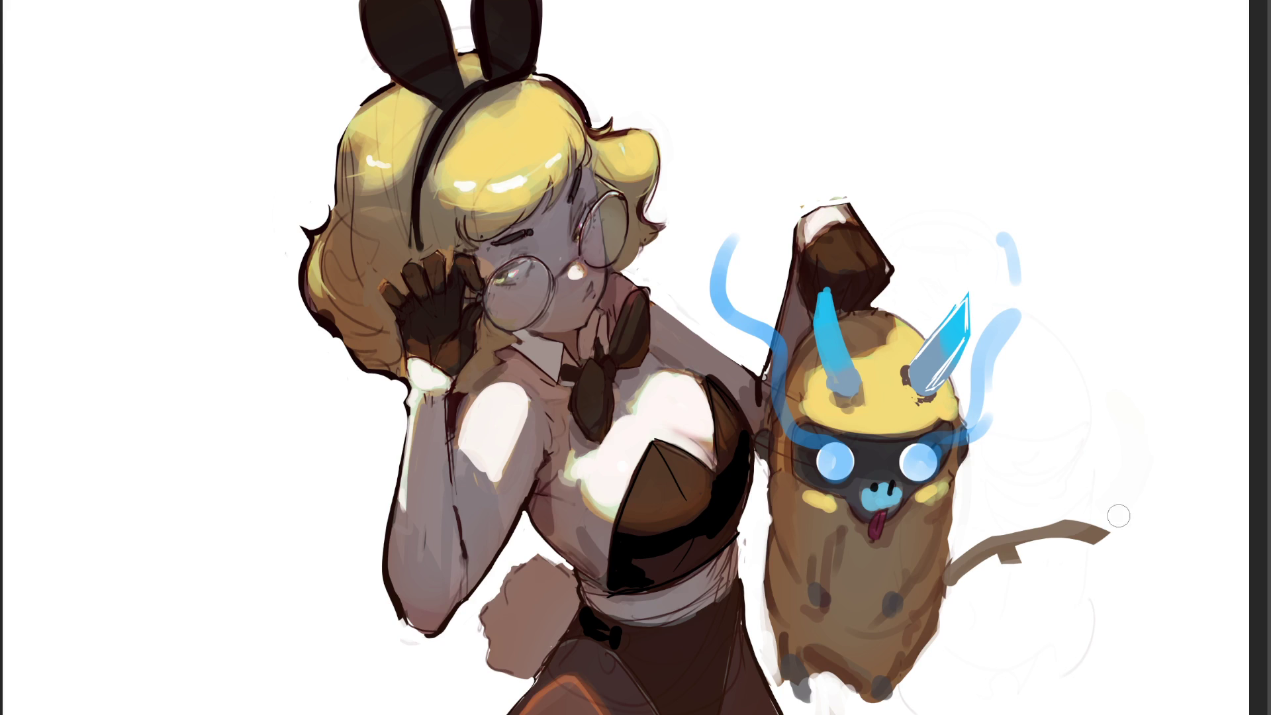
key(ctrl+z)
mouse_move(947, 581)
mouse_down()
mouse_move(1016, 519)
mouse_move(1133, 496)
mouse_up()
drag(1027, 533, 1051, 557)
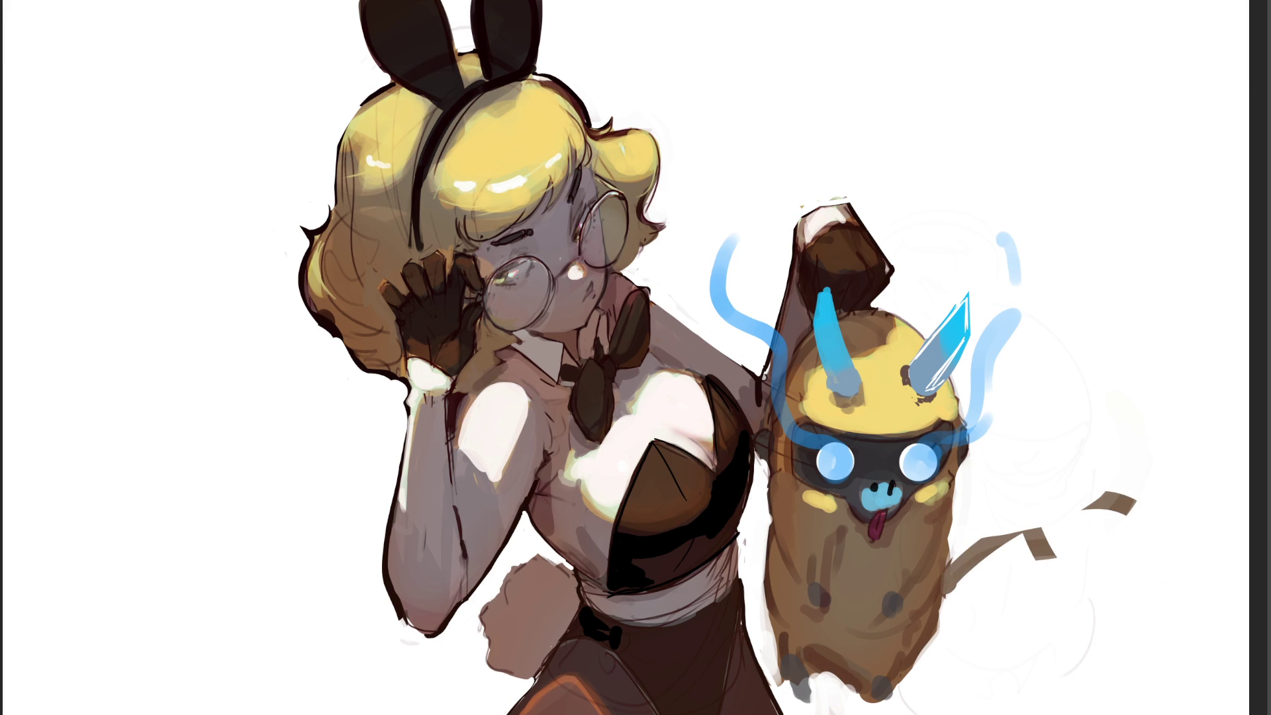
mouse_move(952, 581)
mouse_down()
mouse_move(1063, 511)
mouse_move(1014, 477)
mouse_up()
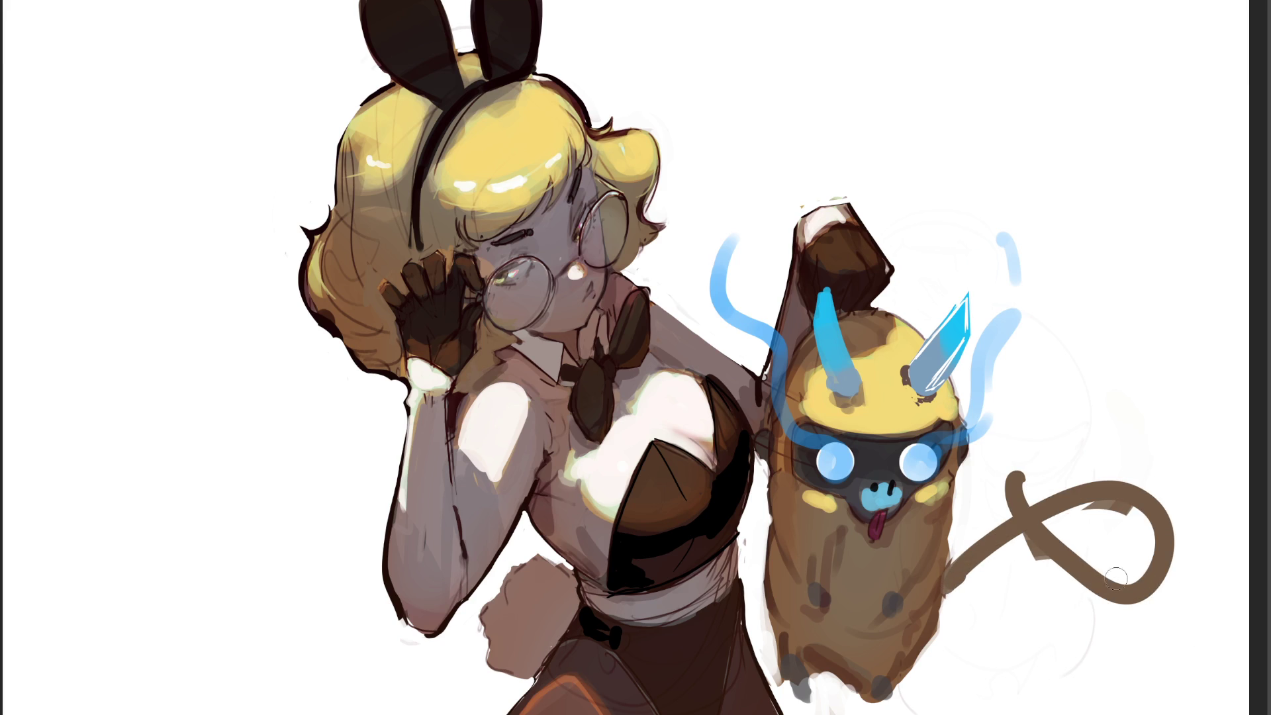
With a large eraser, remove the earlier tail attempts and the dark spike on the lower right.
key(bracketright)
key(bracketright)
key(bracketright)
mouse_move(1128, 456)
mouse_down()
mouse_move(1101, 427)
mouse_move(1061, 494)
mouse_move(1027, 649)
mouse_up()
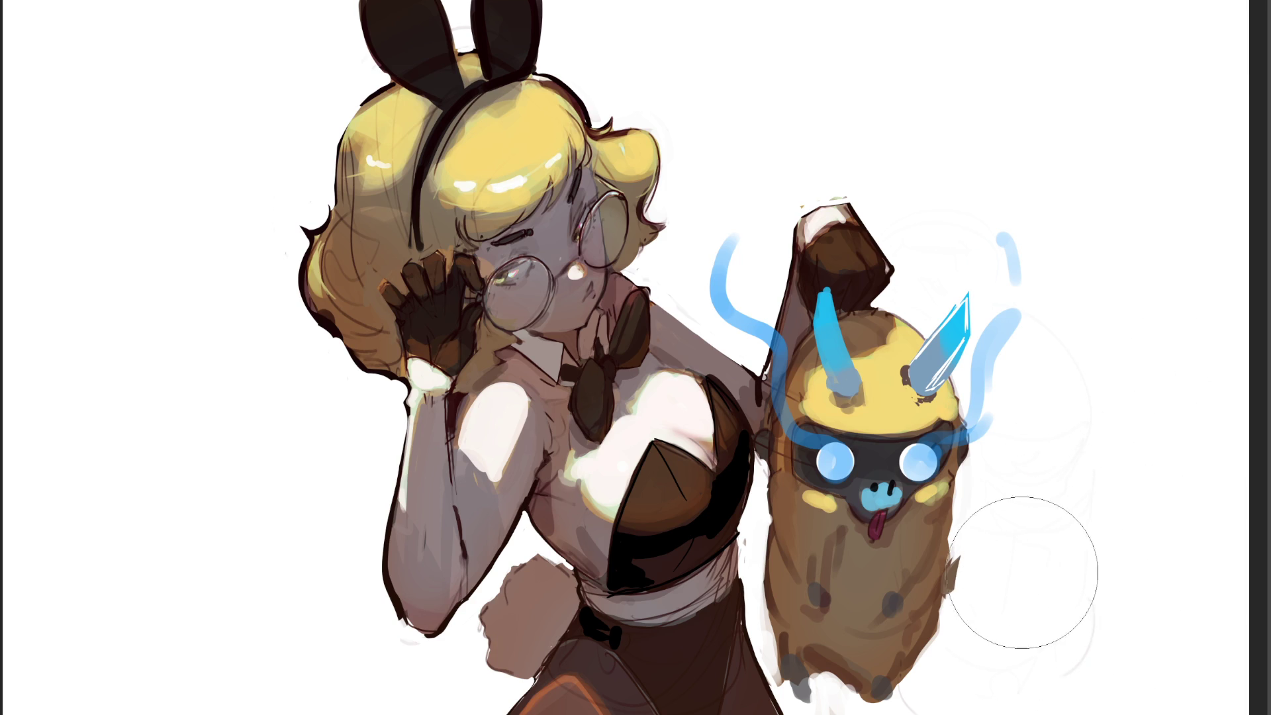
mouse_move(1023, 573)
mouse_down()
mouse_move(1055, 525)
mouse_move(1061, 617)
mouse_up()
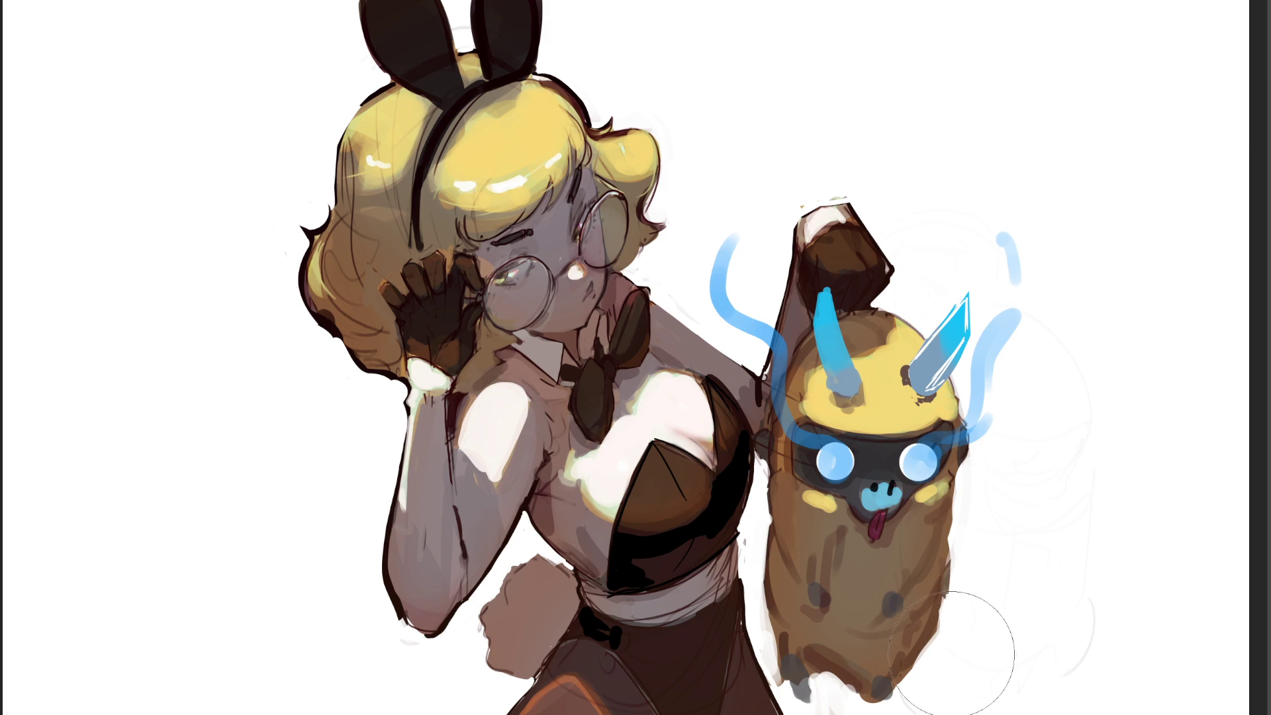
Paint a curved brown tail with a thick dark base, blending its upper part from yellow into brown.
key(e)
mouse_move(917, 655)
mouse_down()
mouse_move(1037, 669)
mouse_move(1036, 520)
mouse_up()
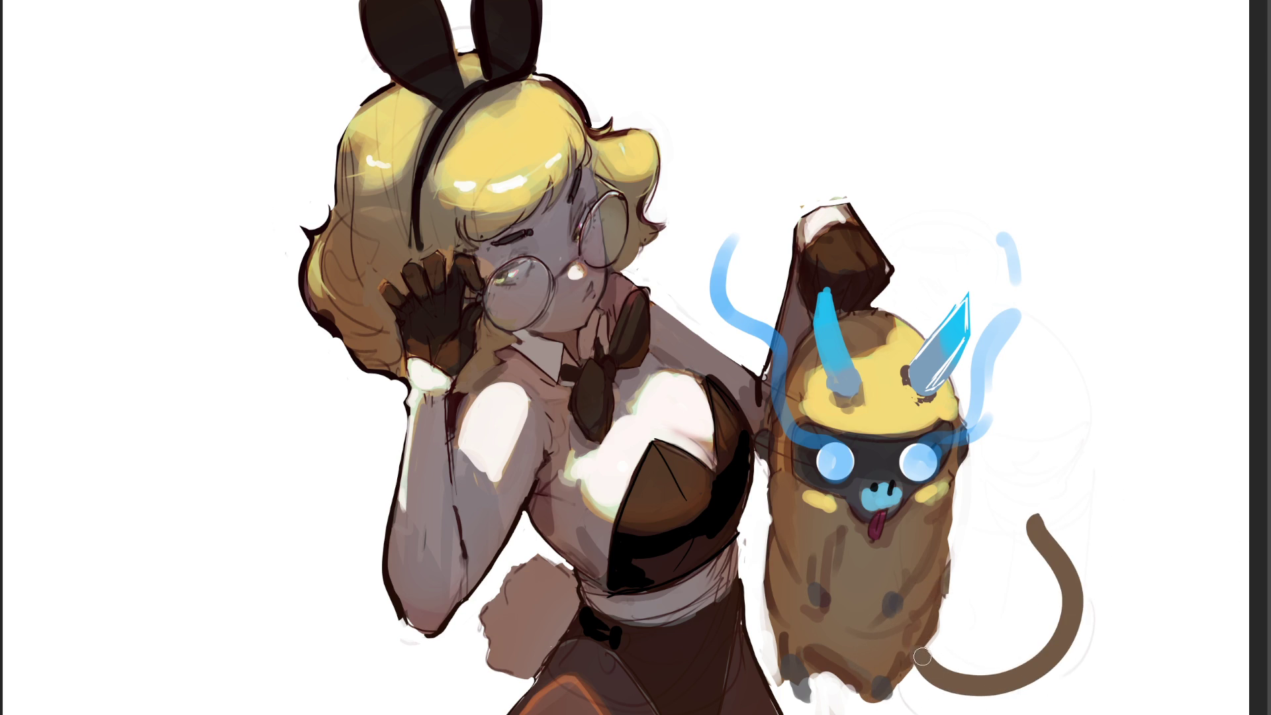
drag(921, 646, 943, 685)
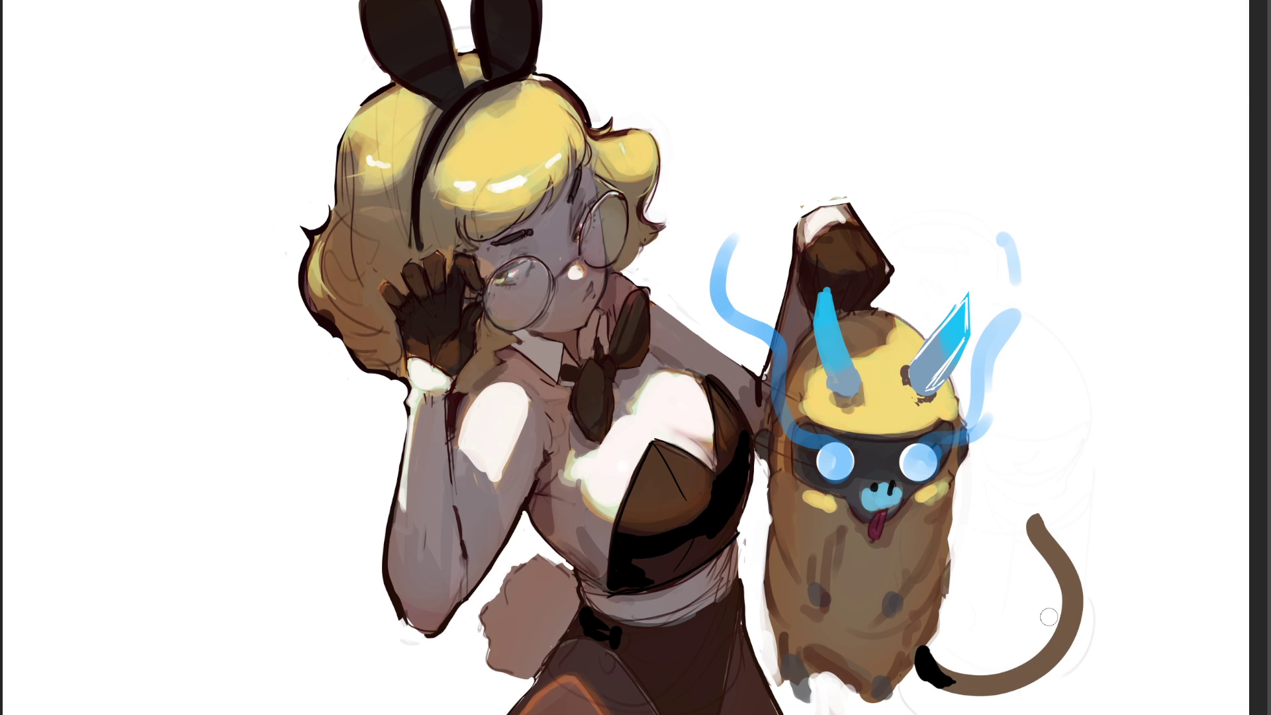
mouse_move(920, 656)
mouse_down()
mouse_move(915, 641)
mouse_move(912, 675)
mouse_move(930, 652)
mouse_move(953, 659)
mouse_up()
drag(1034, 520, 1077, 622)
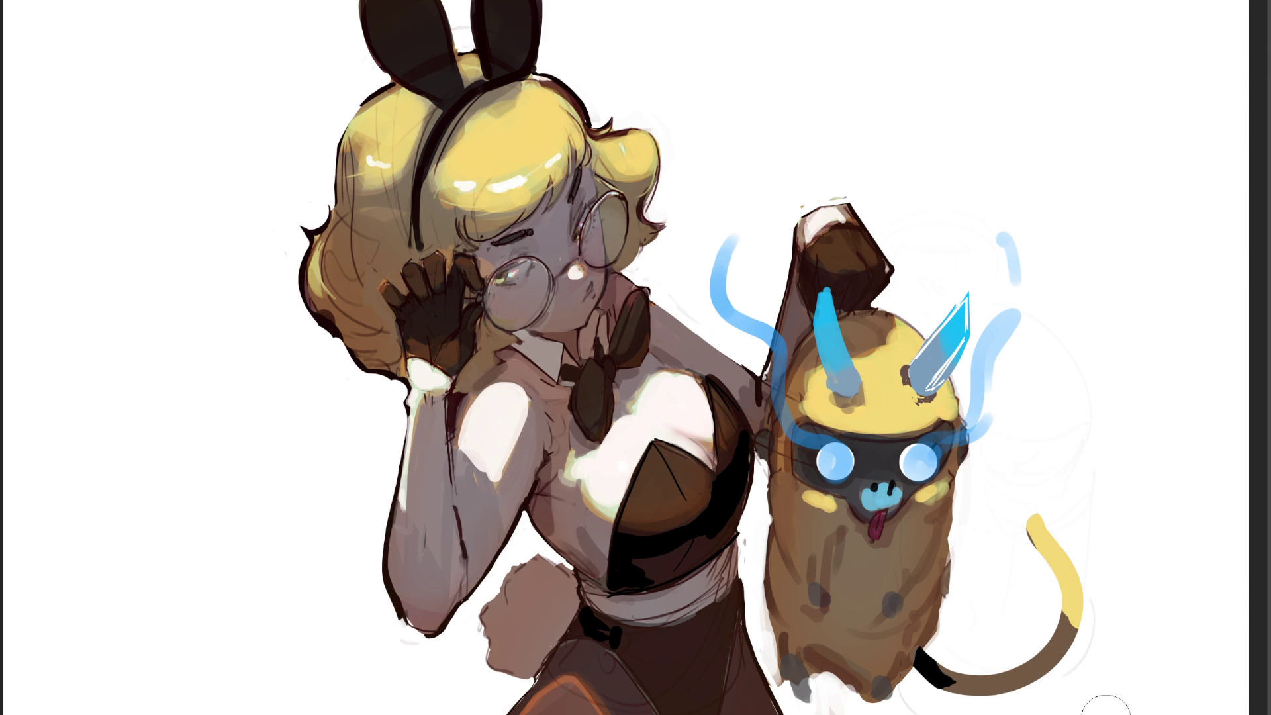
key(ctrl+z)
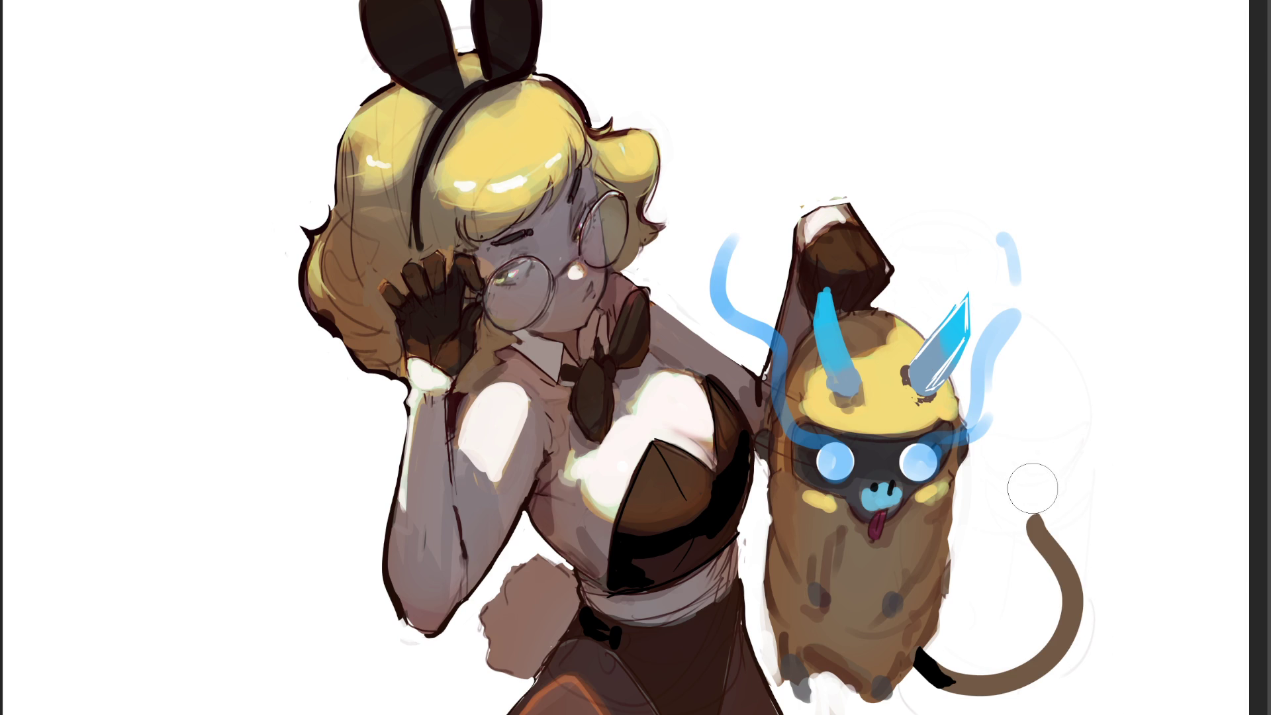
drag(1034, 518, 1079, 626)
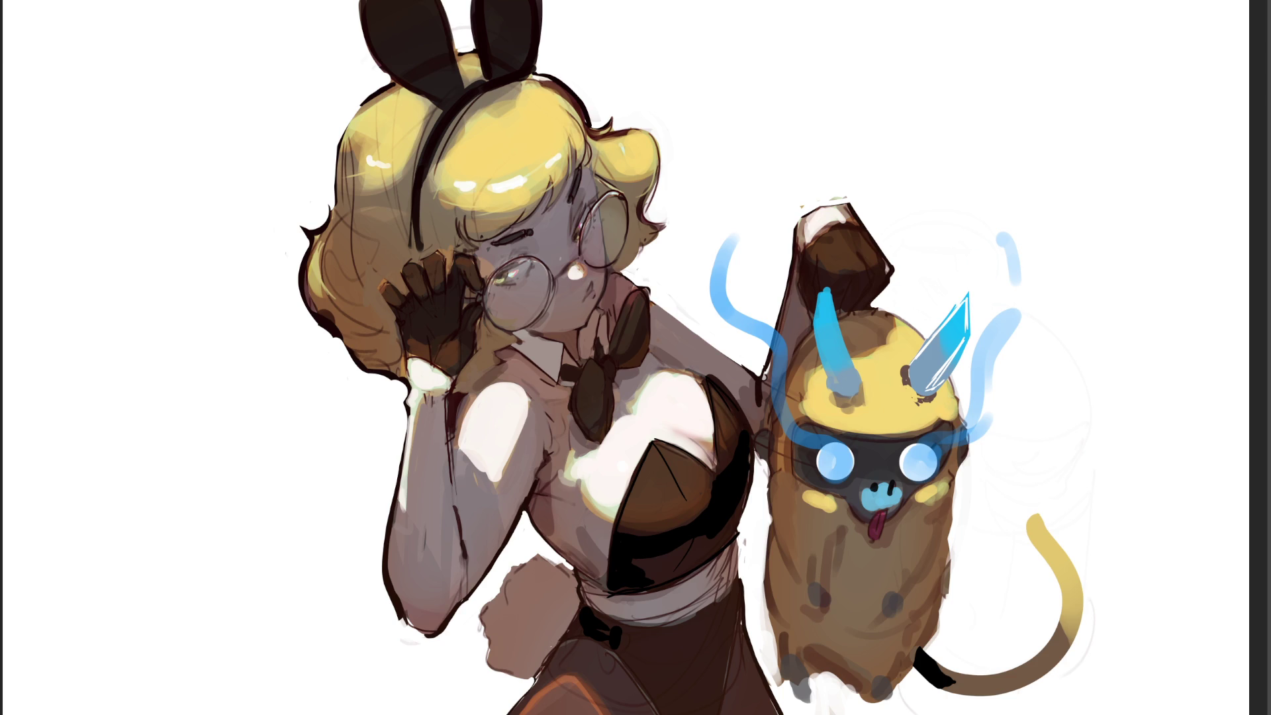
Touch up the tail's yellow-brown join, then tint both glasses lenses a faint, semi-transparent teal.
drag(1061, 617, 1067, 636)
drag(523, 285, 520, 311)
drag(606, 239, 615, 219)
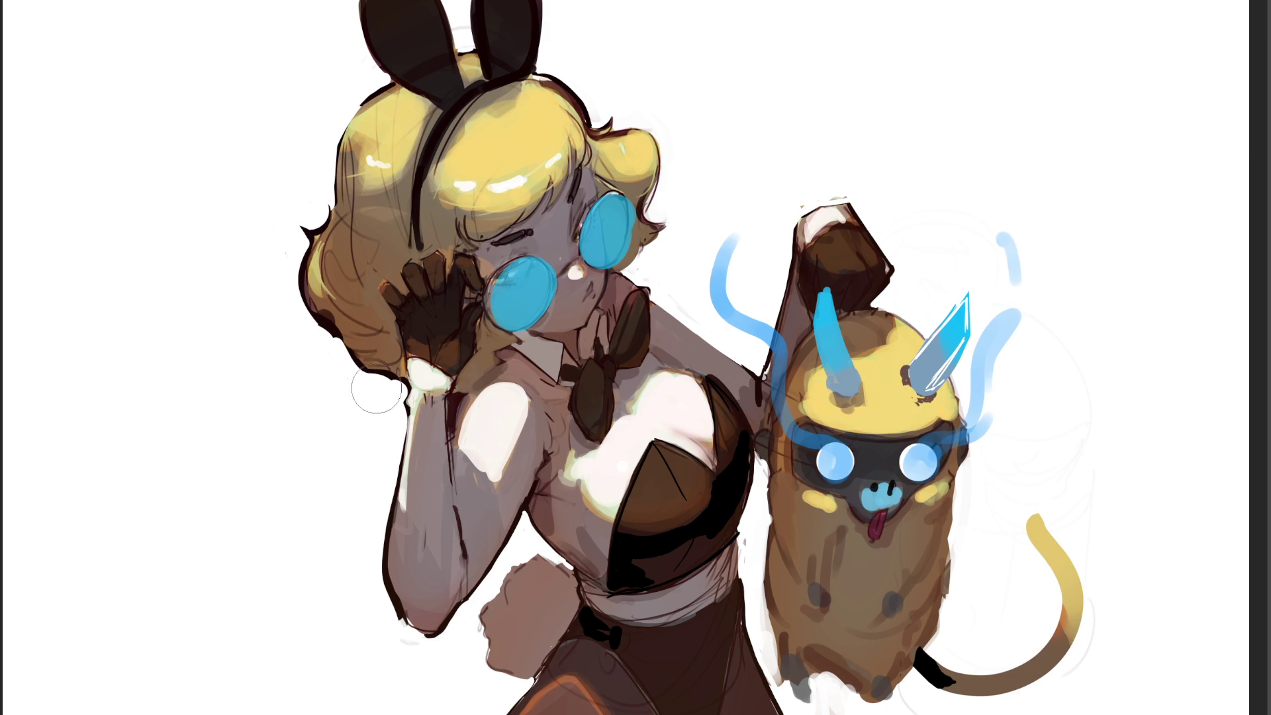
key(bracketright)
key(bracketright)
key(bracketright)
mouse_move(382, 267)
mouse_down()
mouse_move(464, 100)
mouse_move(424, 86)
mouse_move(490, 143)
mouse_move(563, 92)
mouse_move(327, 245)
mouse_up()
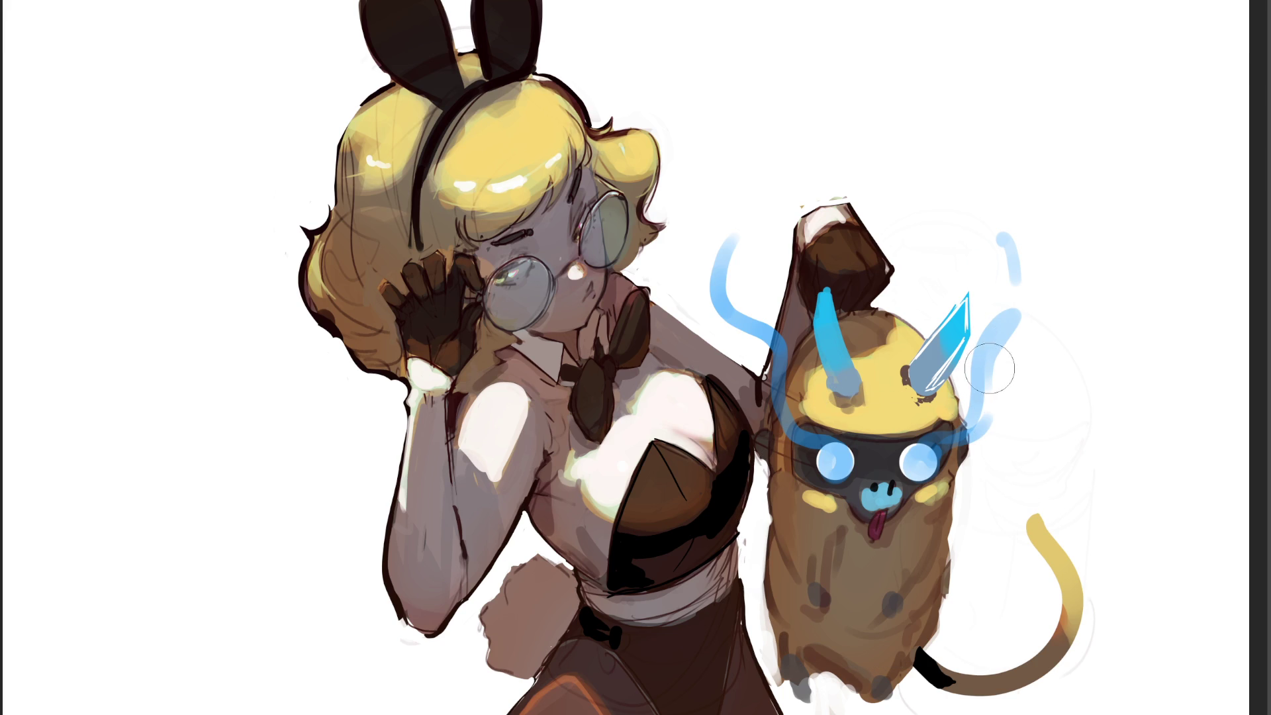
Lengthen the tongue in bright pink over its dark base, and paint two dark nostrils on the nose.
drag(878, 511, 900, 541)
drag(866, 525, 881, 540)
mouse_move(871, 481)
mouse_down()
mouse_move(871, 494)
mouse_move(890, 491)
mouse_up()
drag(895, 478, 890, 488)
ctrl+click(892, 488)
Paint bright highlights on the top, right curl and left side of the hair, undoing an orange stroke.
mouse_move(500, 198)
mouse_down()
mouse_move(490, 202)
mouse_move(550, 143)
mouse_move(493, 147)
mouse_up()
drag(629, 158, 625, 156)
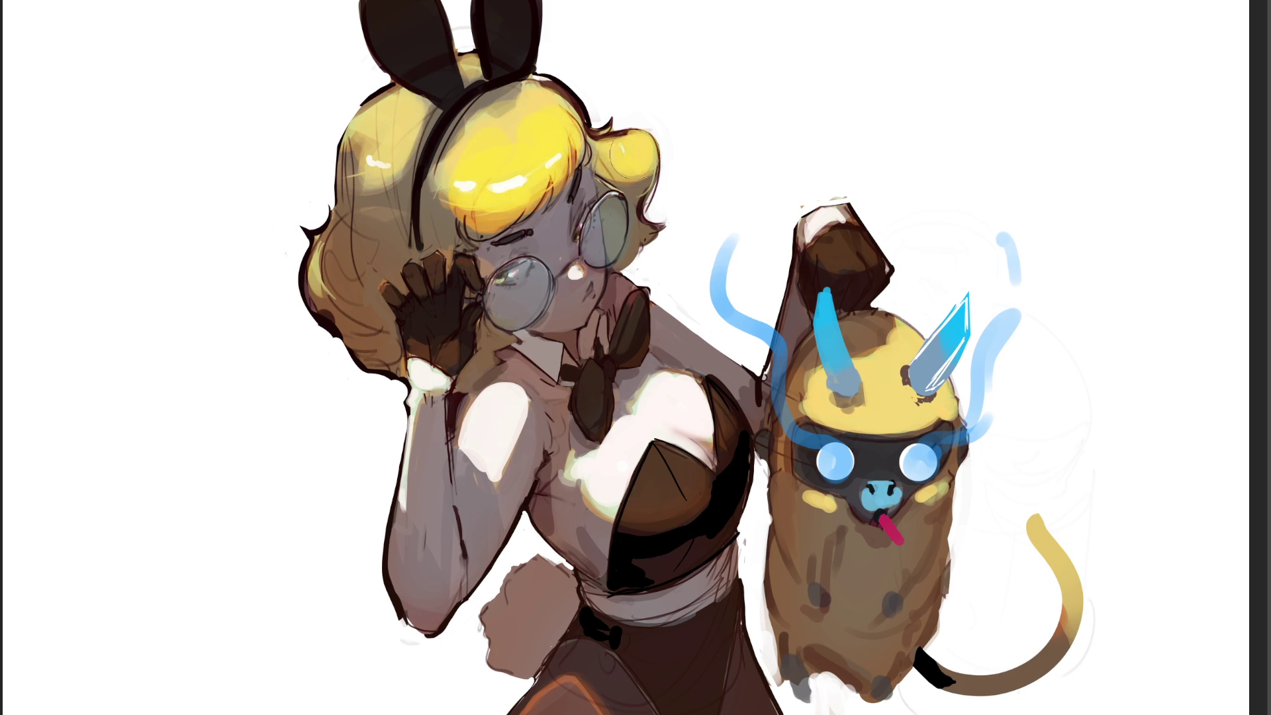
mouse_move(394, 142)
mouse_down()
mouse_move(390, 199)
mouse_move(374, 166)
mouse_move(371, 196)
mouse_move(397, 159)
mouse_up()
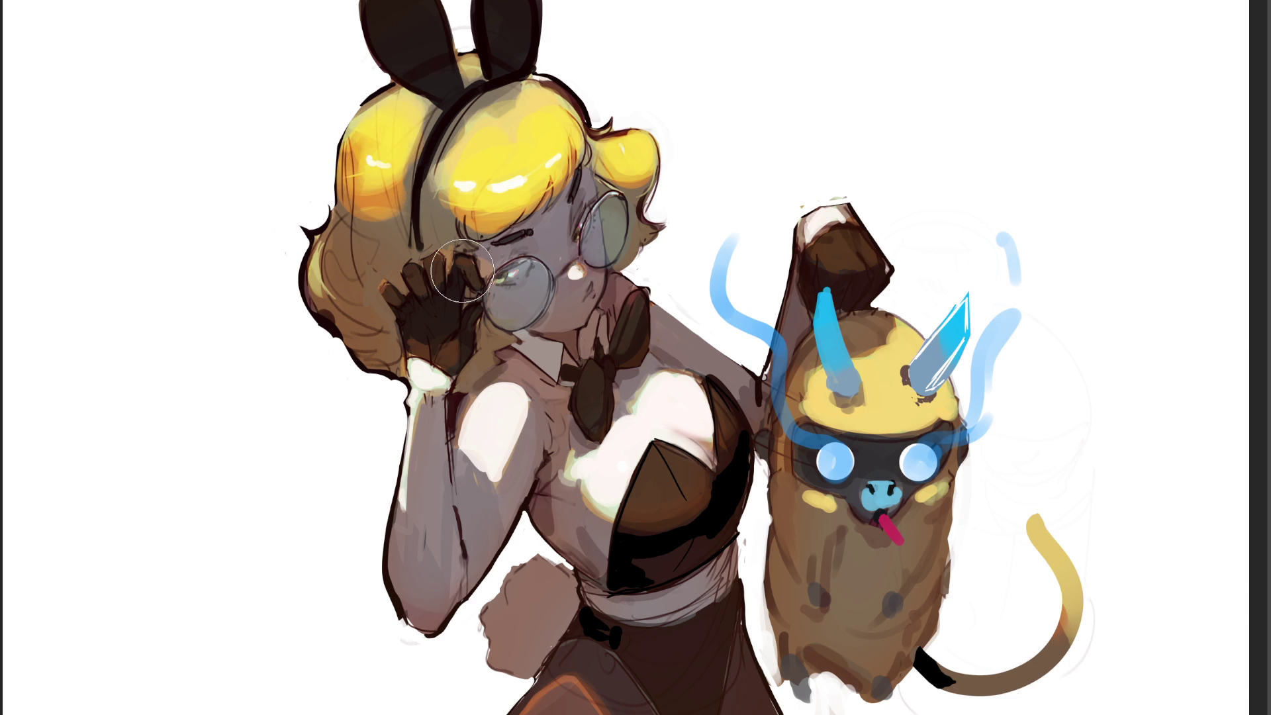
mouse_move(318, 245)
mouse_down()
mouse_move(344, 284)
mouse_move(364, 278)
mouse_move(386, 309)
mouse_up()
key(ctrl+z)
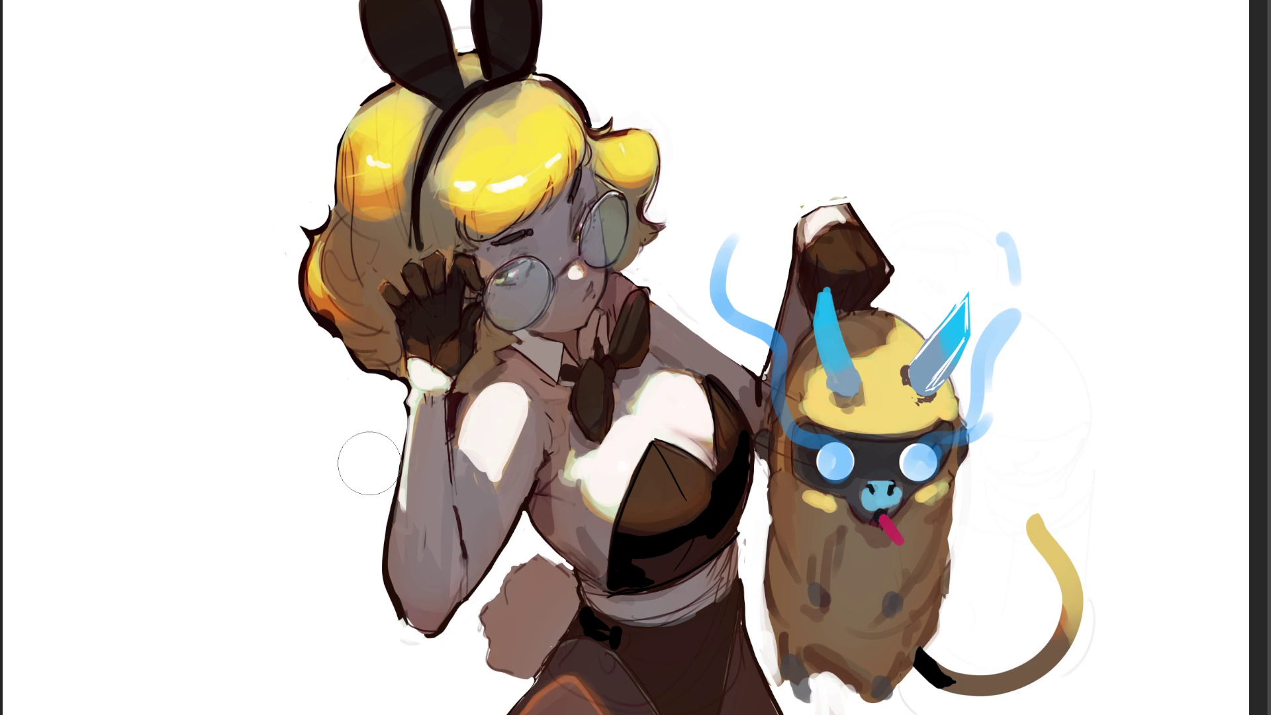
Adjust the brush size and paint light strokes across the hair and forehead.
key(bracketright)
key(bracketright)
key(bracketright)
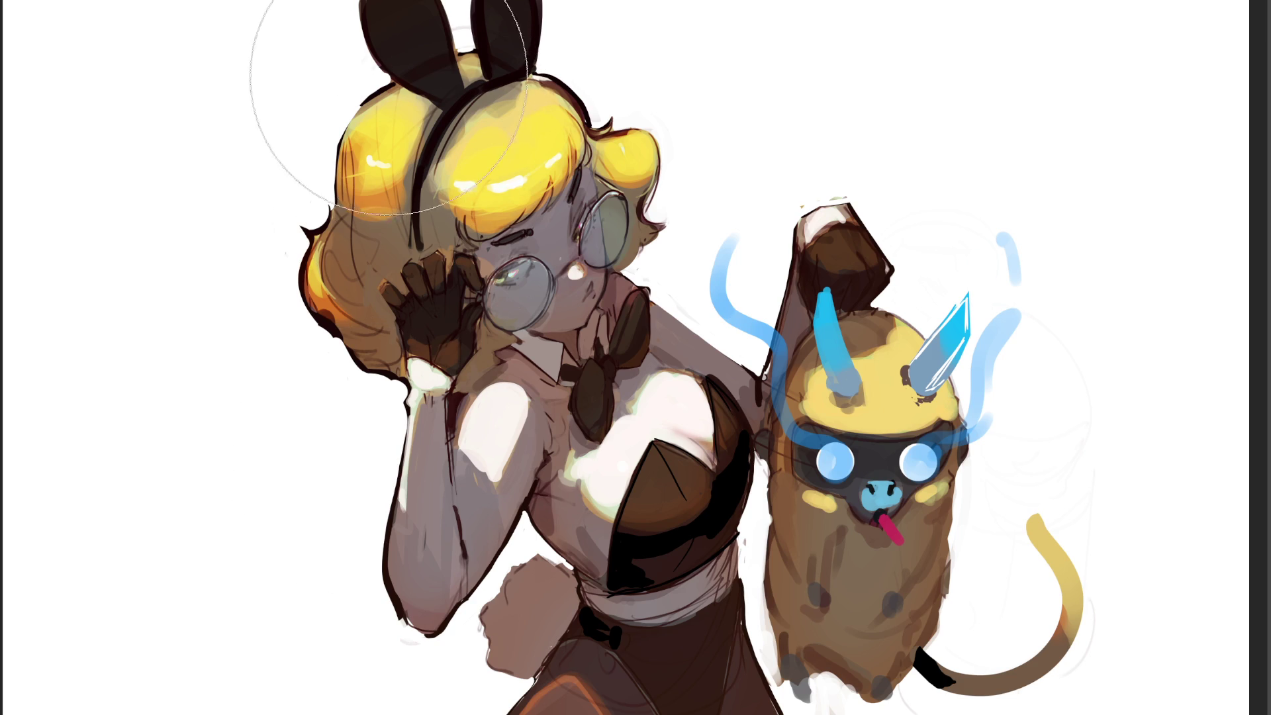
key(bracketleft)
key(bracketleft)
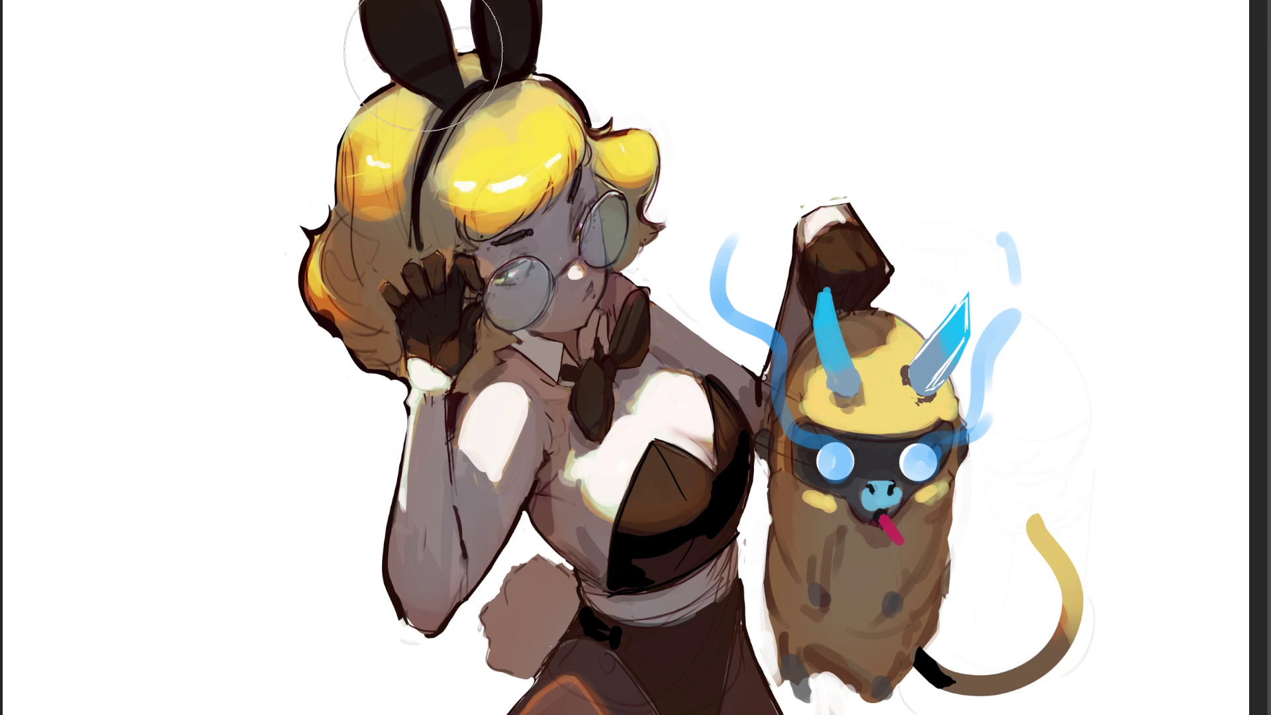
key(bracketleft)
key(bracketleft)
key(bracketleft)
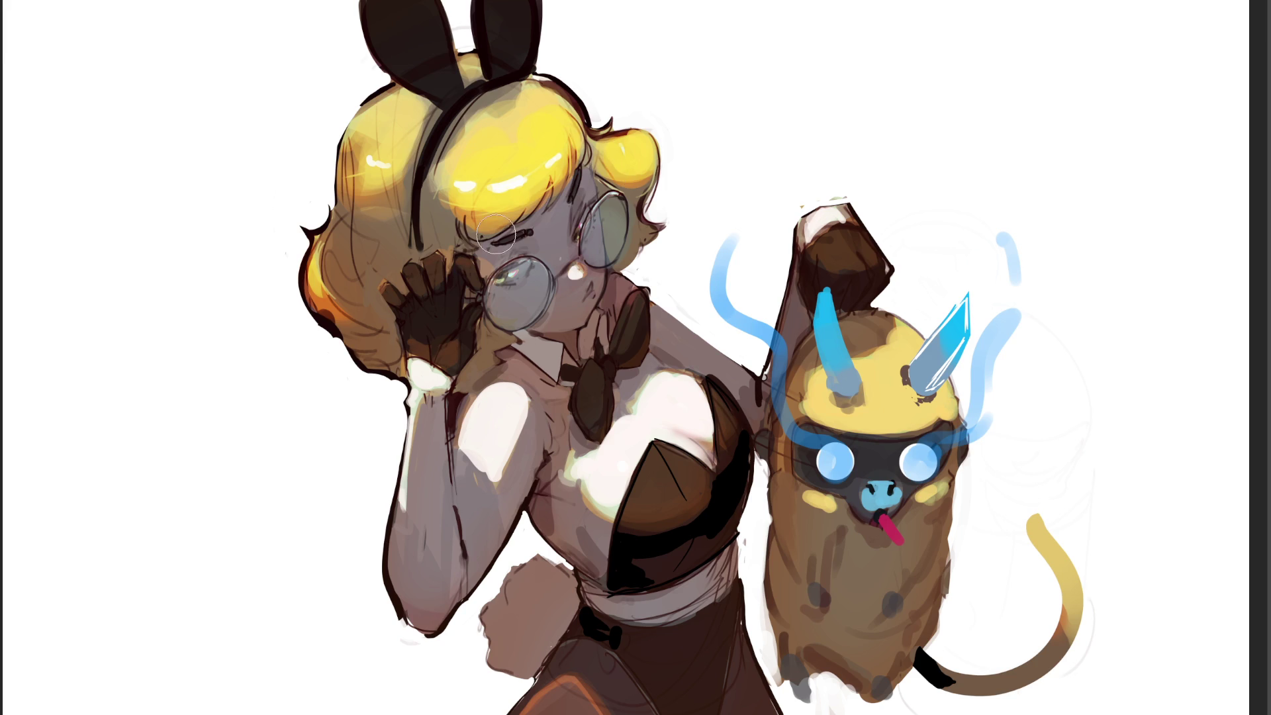
key(bracketright)
key(bracketright)
key(bracketright)
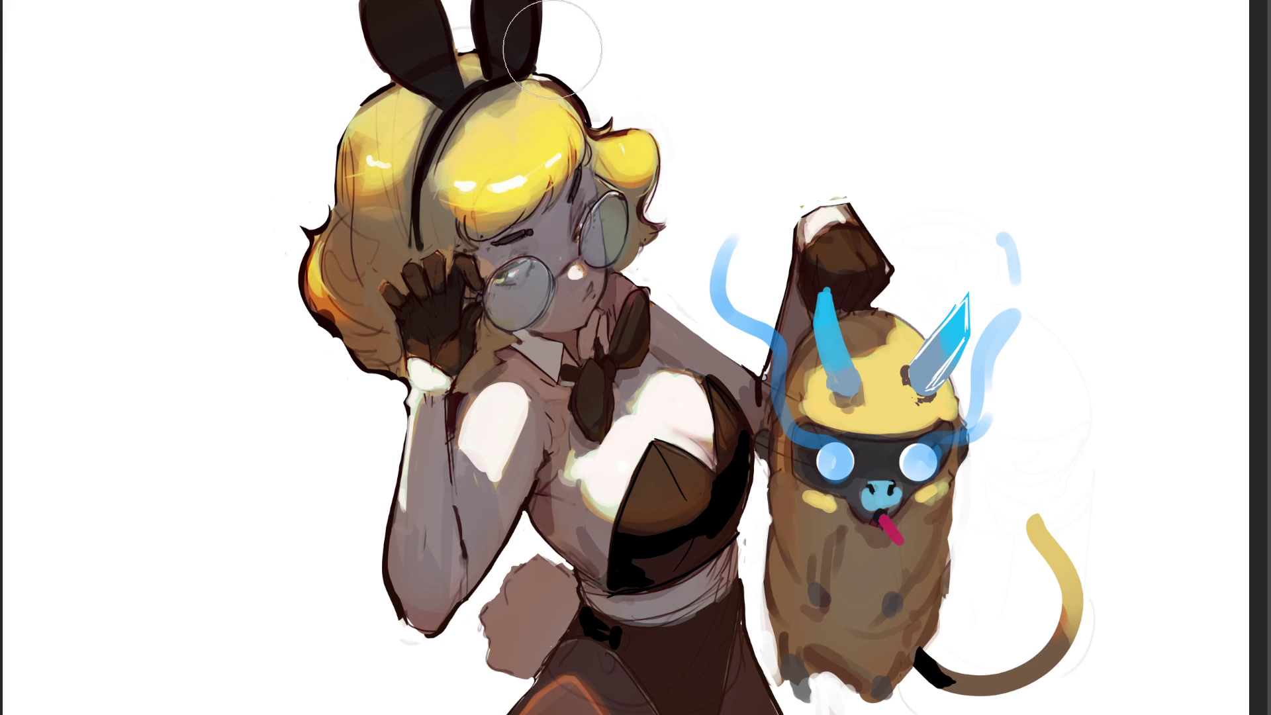
key(bracketleft)
key(bracketleft)
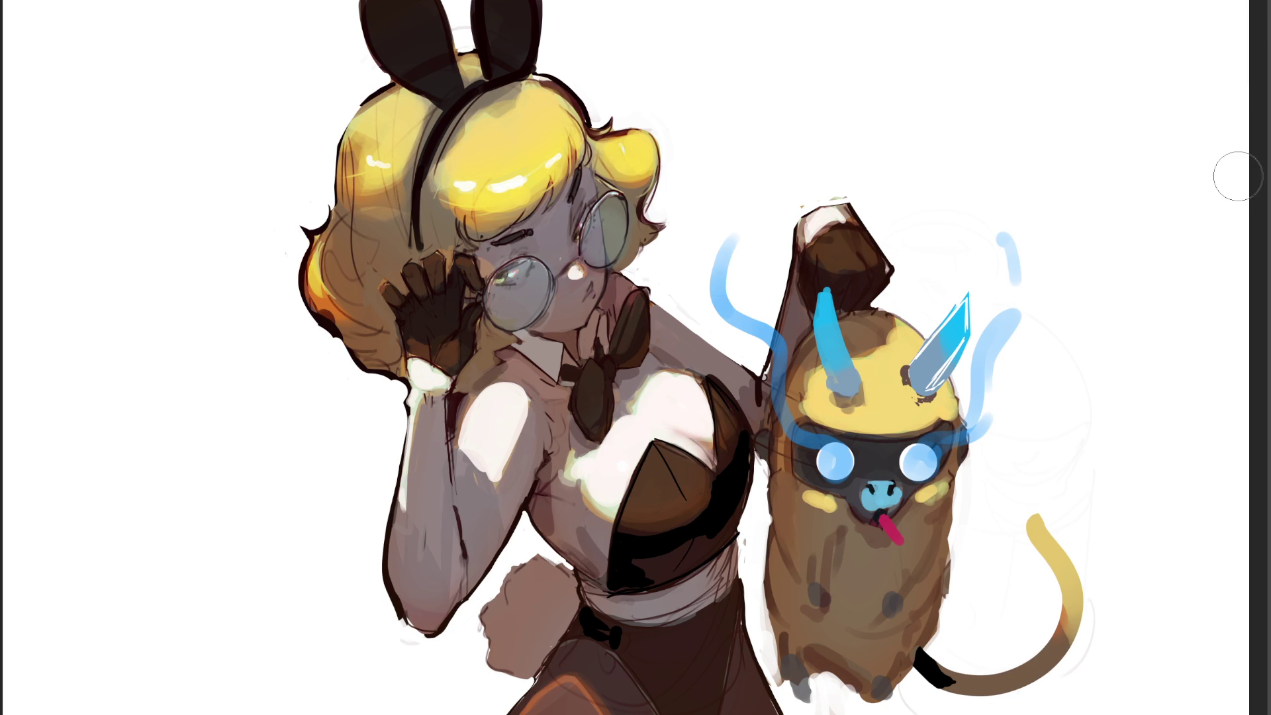
mouse_move(508, 200)
mouse_down()
mouse_move(495, 231)
mouse_move(563, 182)
mouse_up()
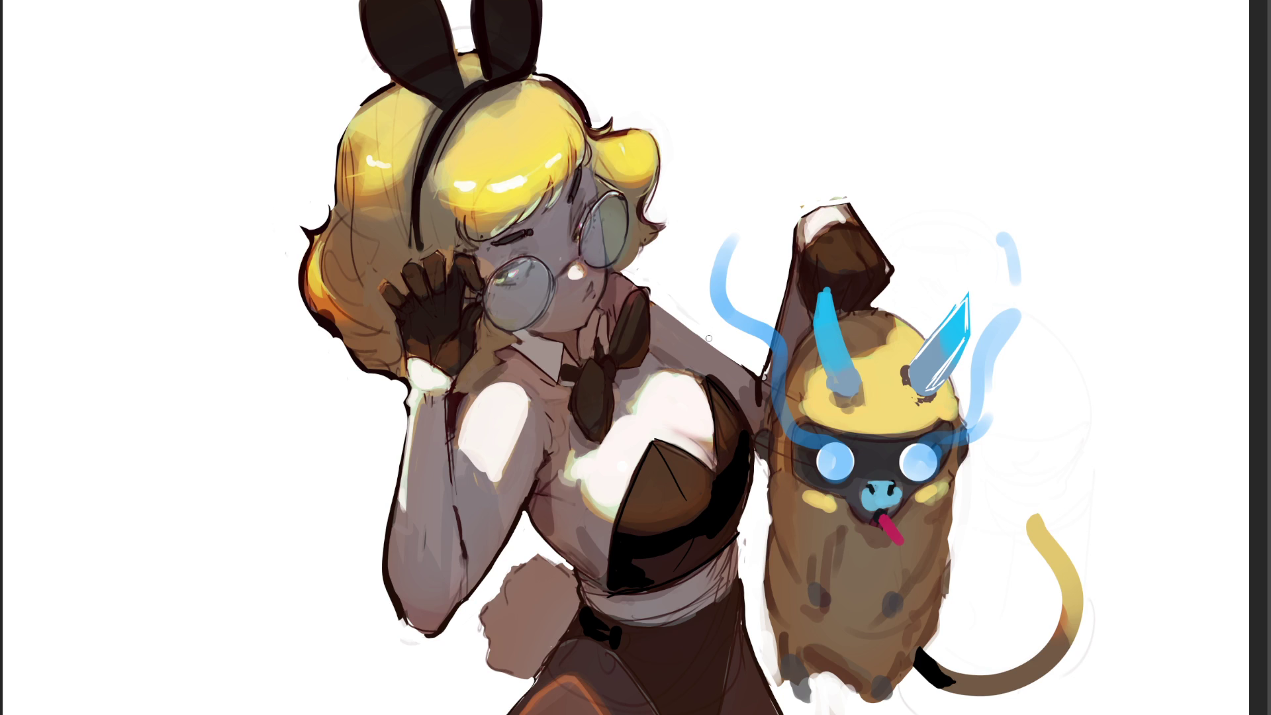
Paint cyan highlights and dark touches along the left and right lens rims.
drag(623, 234, 609, 260)
drag(544, 287, 533, 322)
drag(548, 284, 536, 311)
drag(616, 193, 599, 211)
mouse_move(512, 275)
mouse_down()
mouse_move(535, 264)
mouse_move(525, 270)
mouse_up()
drag(521, 266, 526, 280)
Add a small dark mouth, lighten the chin with skin tone, and highlight the cheek.
drag(585, 281, 582, 288)
drag(587, 284, 591, 292)
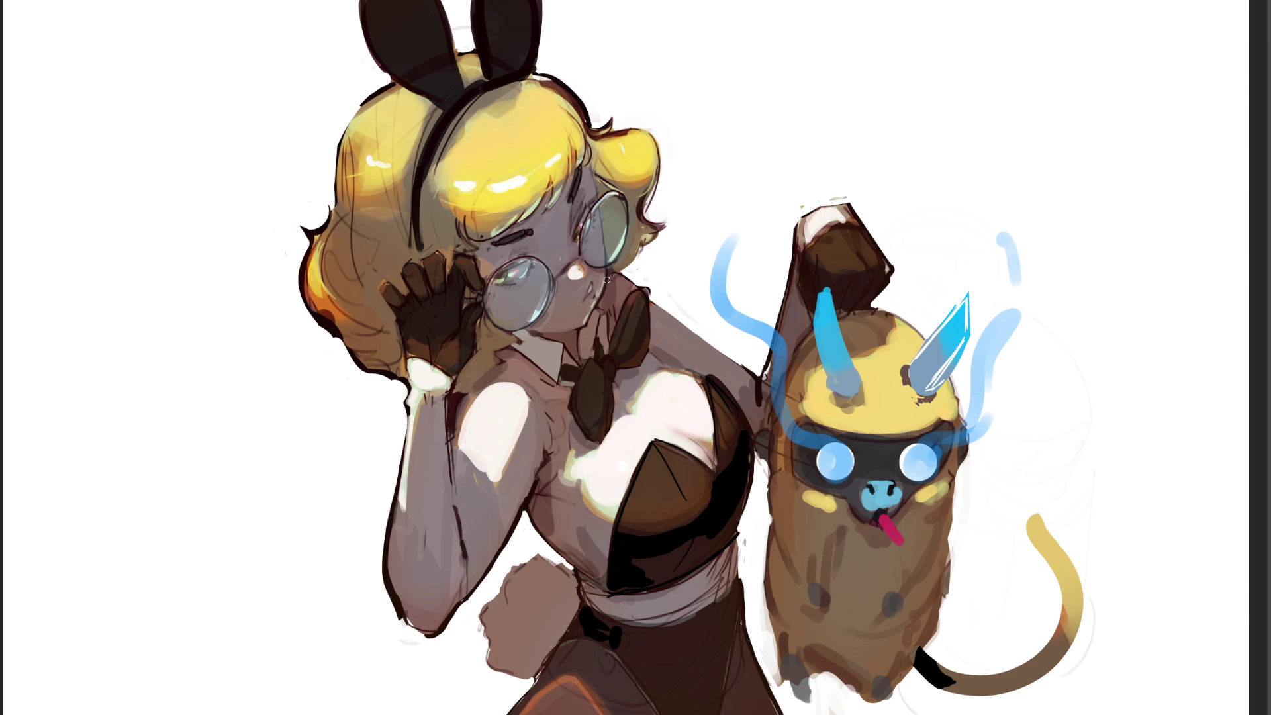
drag(566, 326, 583, 320)
drag(565, 327, 582, 313)
drag(565, 229, 569, 254)
Remove the cheek highlight, shade the corset's right side black, and add faint strokes under the creature's eyes.
key(ctrl+z)
mouse_move(732, 434)
mouse_down()
mouse_move(747, 445)
mouse_move(741, 491)
mouse_move(731, 480)
mouse_up()
drag(842, 491, 826, 489)
drag(914, 487, 927, 485)
Try red blush under both of the creature's eyes, then undo it.
drag(811, 489, 835, 491)
drag(914, 486, 913, 489)
key(ctrl+z)
key(ctrl+z)
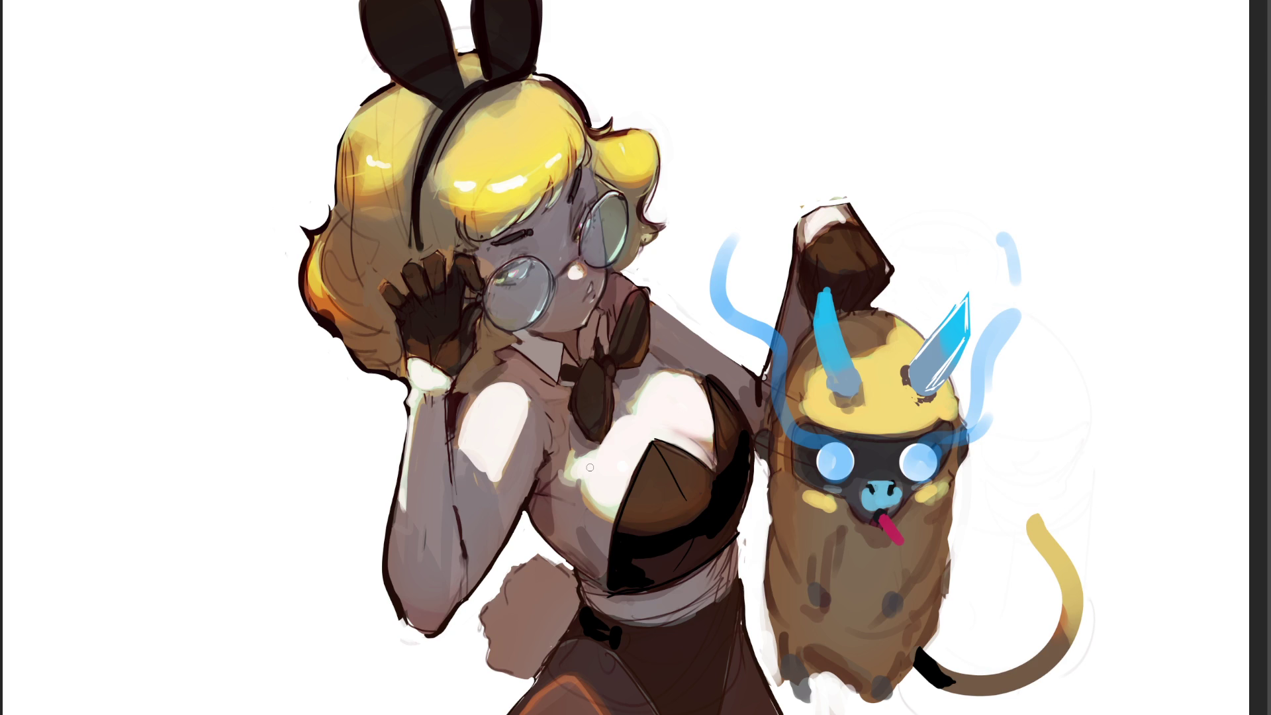
Highlight the corset's waist edge and the dark skirt, and paint the skirt-creature gap white.
mouse_move(725, 556)
mouse_down()
mouse_move(712, 582)
mouse_move(732, 569)
mouse_move(728, 586)
mouse_move(734, 559)
mouse_move(695, 583)
mouse_move(721, 563)
mouse_move(703, 611)
mouse_up()
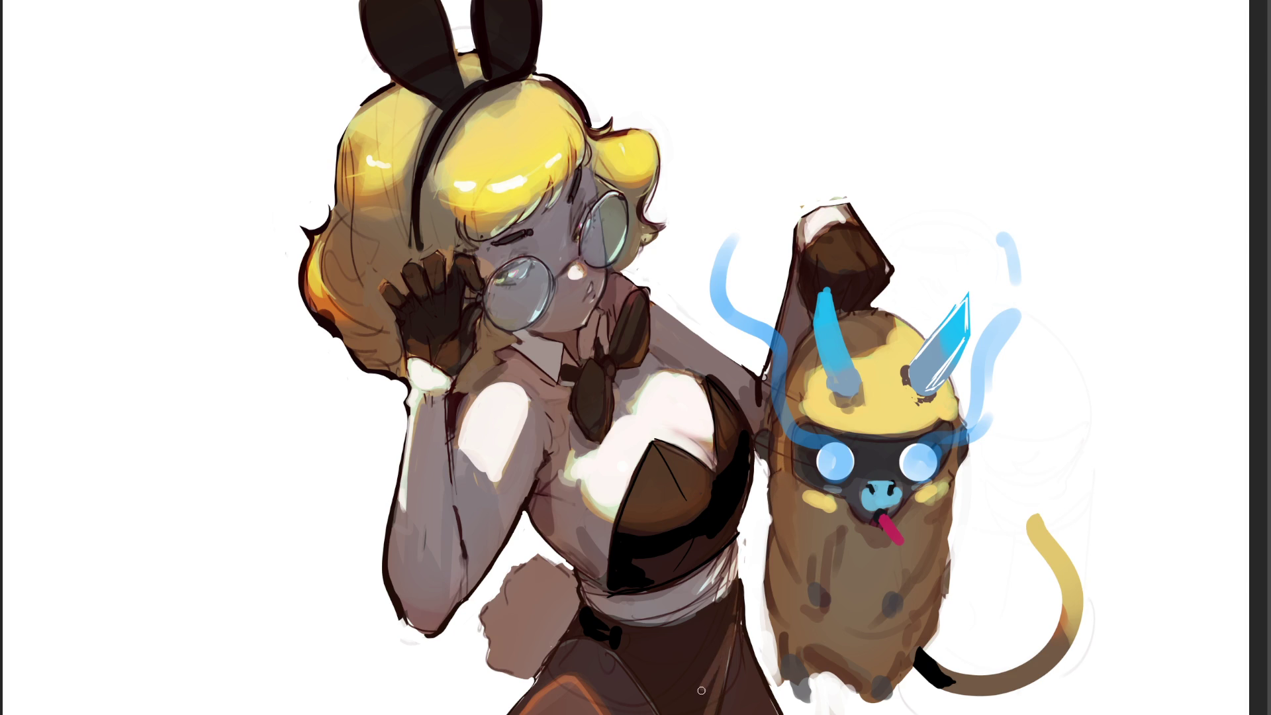
drag(731, 626, 699, 695)
drag(711, 702, 725, 635)
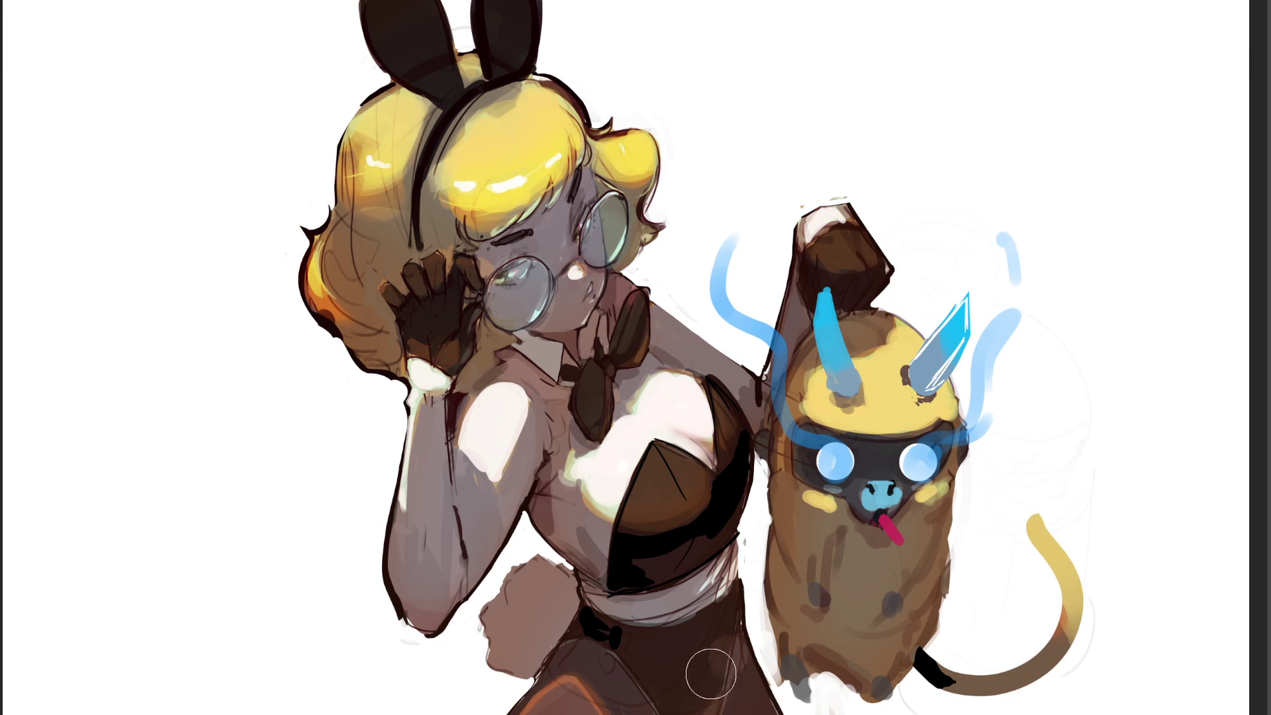
drag(731, 662, 757, 637)
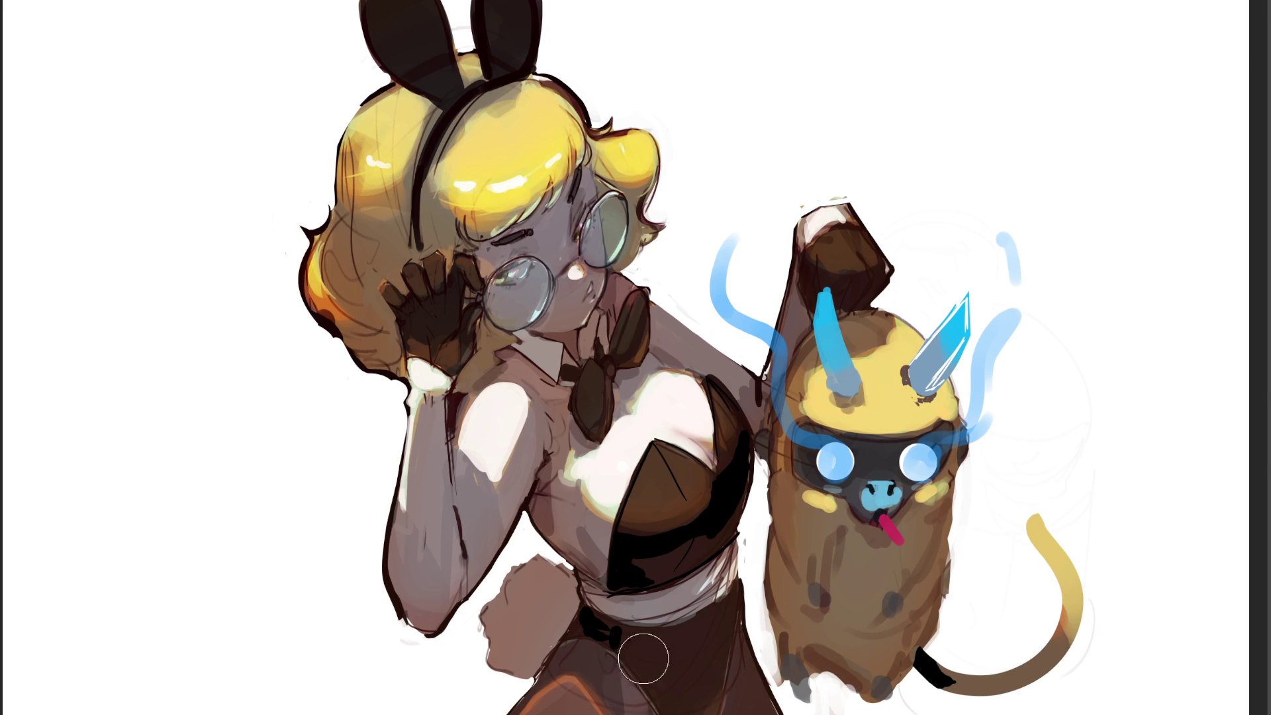
Darken the waist bow, rework the shading below the chest, and undo a light dab on the tail.
drag(617, 646, 608, 640)
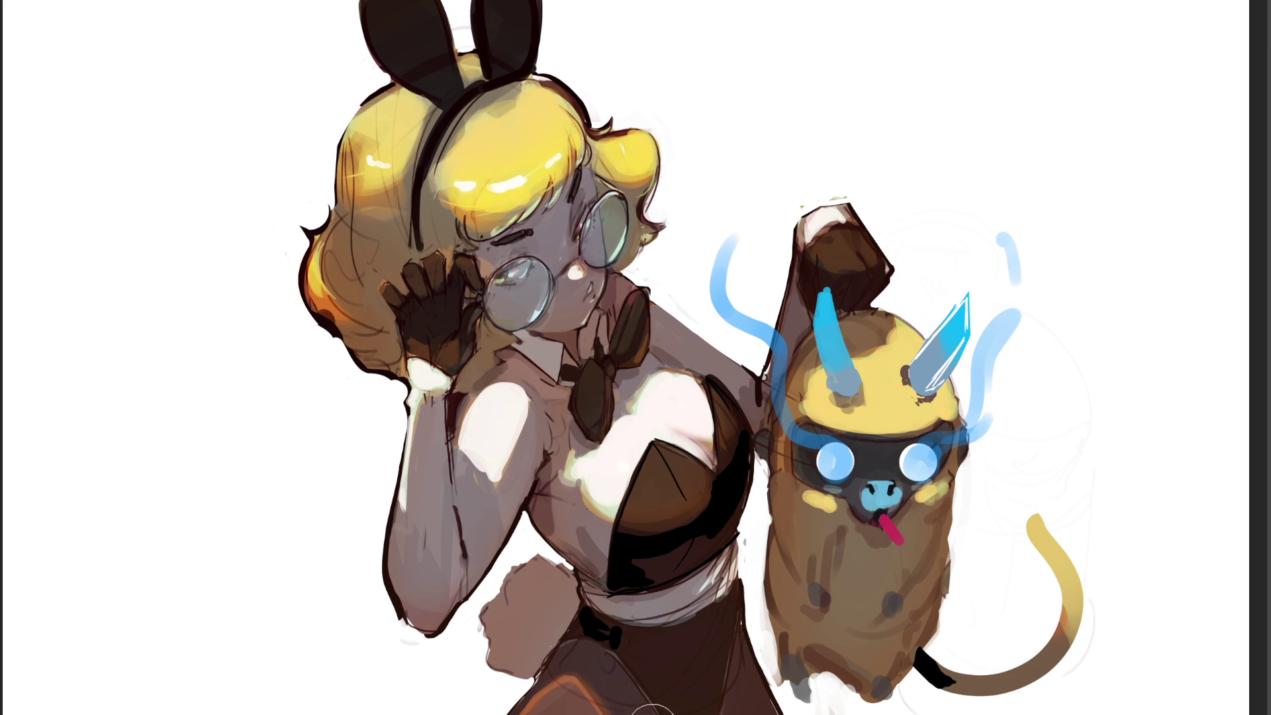
mouse_move(589, 543)
mouse_down()
mouse_move(606, 556)
mouse_move(563, 530)
mouse_move(645, 587)
mouse_up()
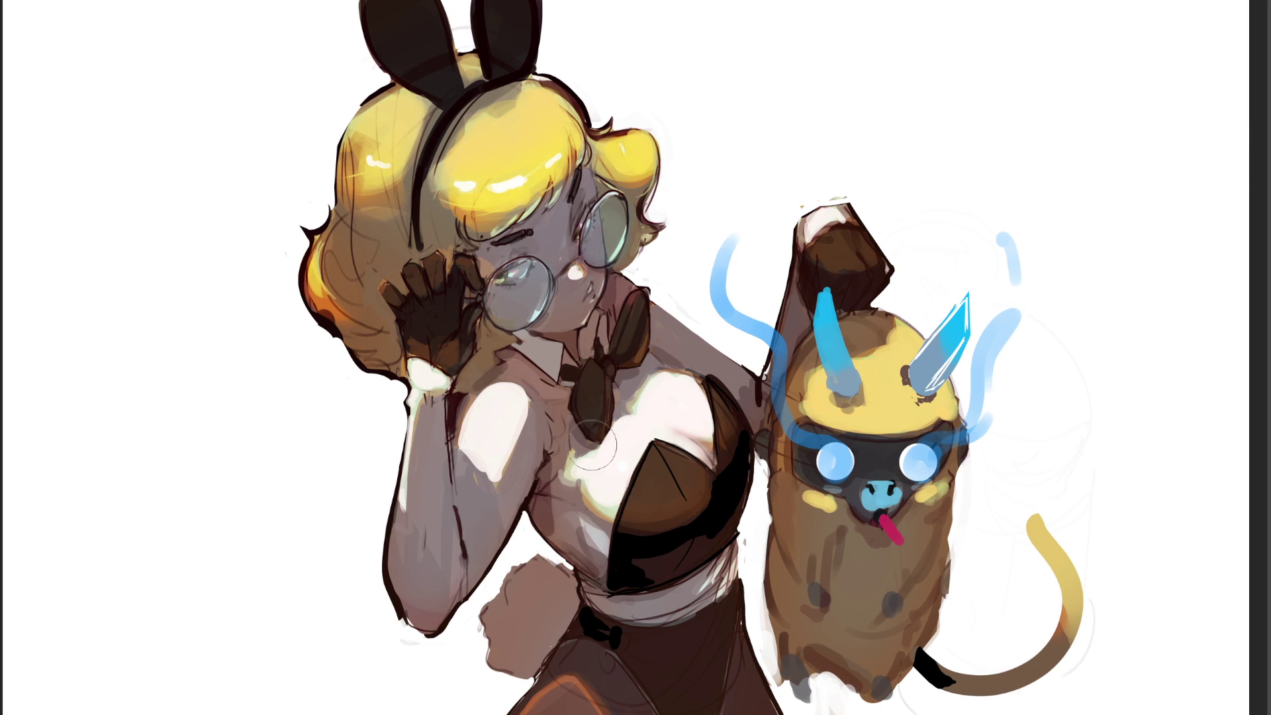
mouse_move(571, 491)
mouse_down()
mouse_move(615, 570)
mouse_move(655, 591)
mouse_move(614, 492)
mouse_move(590, 471)
mouse_up()
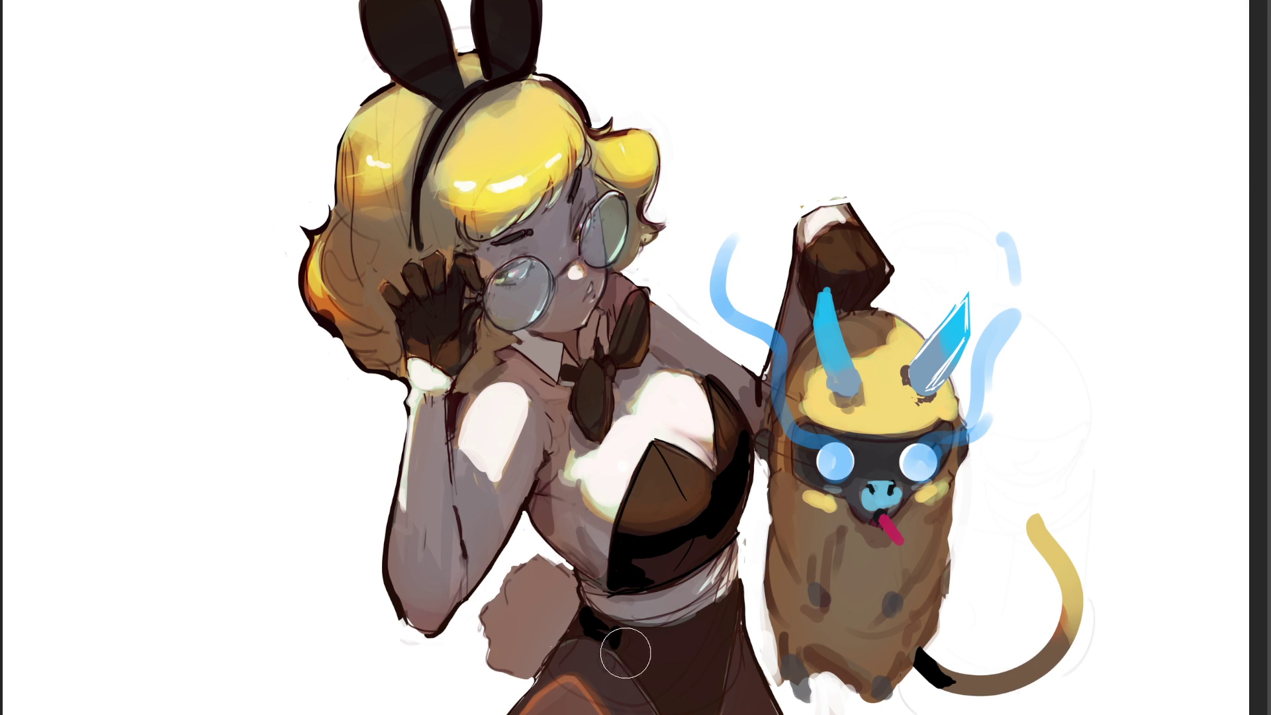
drag(554, 568, 563, 570)
key(ctrl+z)
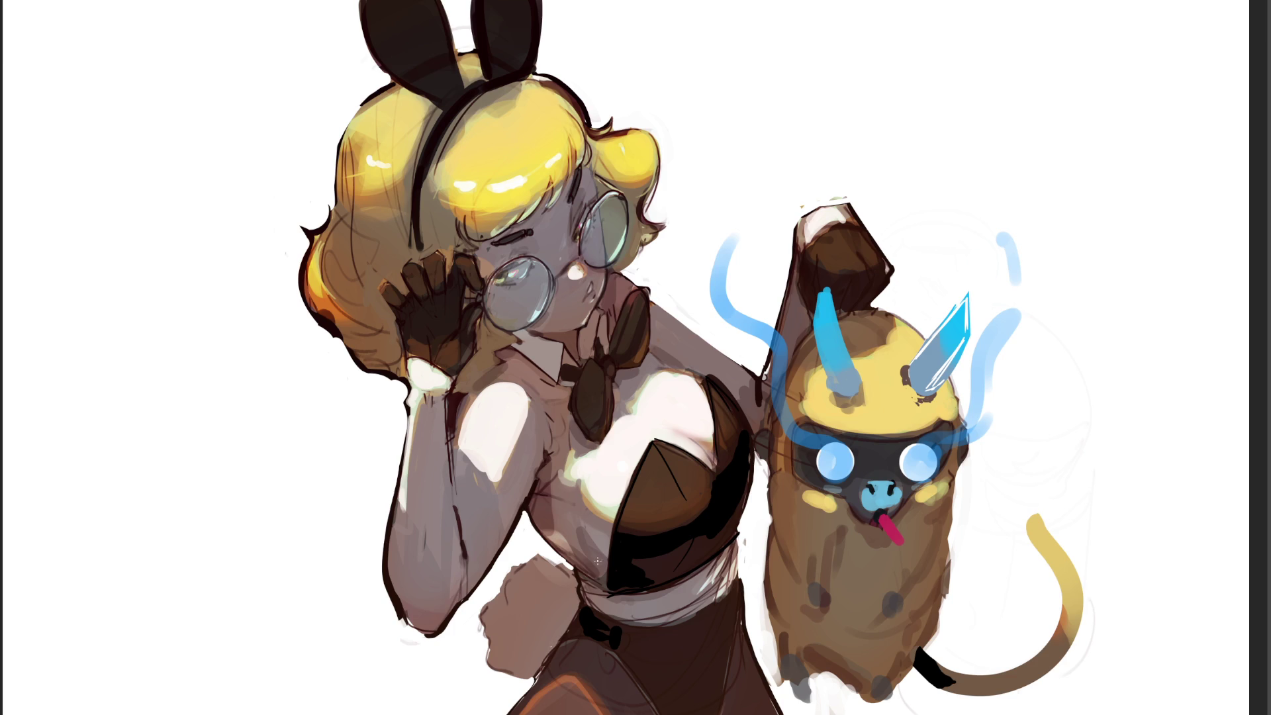
Try dark and light strokes on the bodice's left edge, keep light highlights, and halve the brush size.
drag(586, 540, 613, 576)
key(ctrl+z)
key(ctrl+z)
key(ctrl+z)
key(ctrl+shift+z)
key(ctrl+shift+z)
key(ctrl+z)
key(ctrl+z)
drag(598, 552, 591, 523)
key(ctrl+z)
drag(588, 535, 603, 533)
key(ctrl+z)
key(bracketleft)
key(bracketleft)
key(bracketleft)
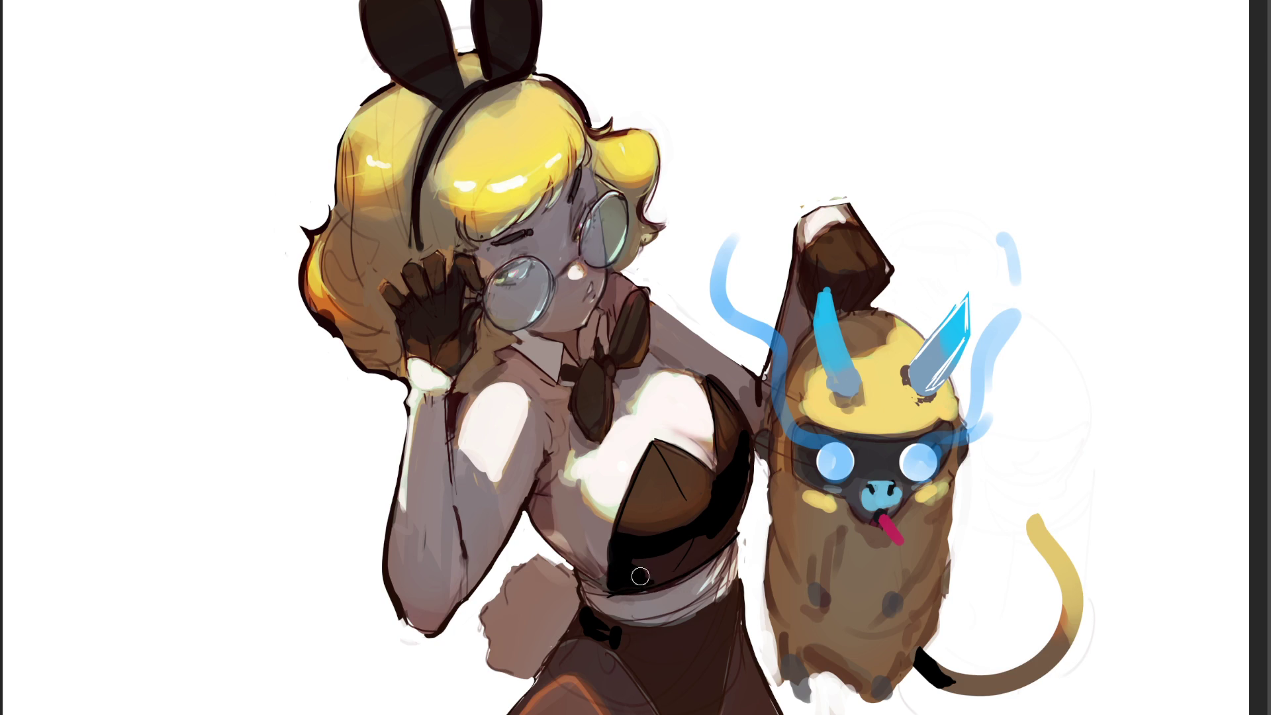
Darken the bodice's lower edge, paint a dark belt beside the bow, and paint the bunny tail white.
drag(665, 581, 721, 544)
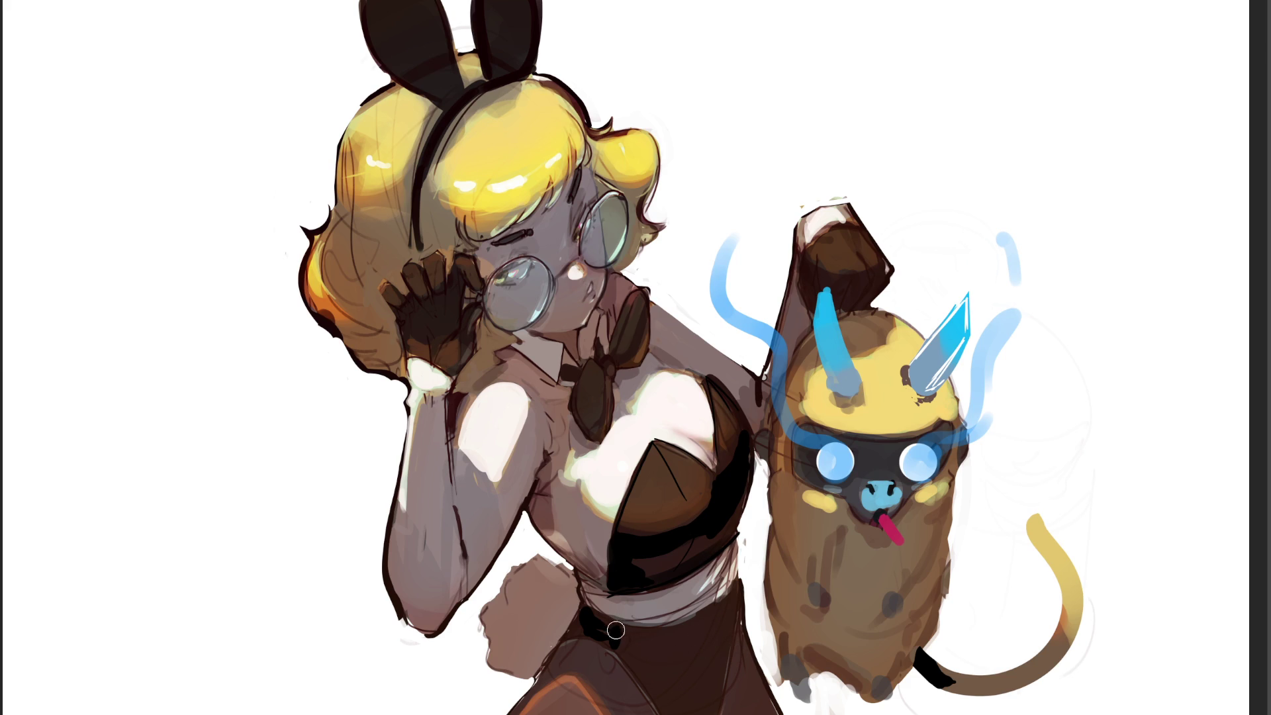
mouse_move(615, 629)
mouse_down()
mouse_move(708, 621)
mouse_move(626, 649)
mouse_move(721, 607)
mouse_move(687, 636)
mouse_up()
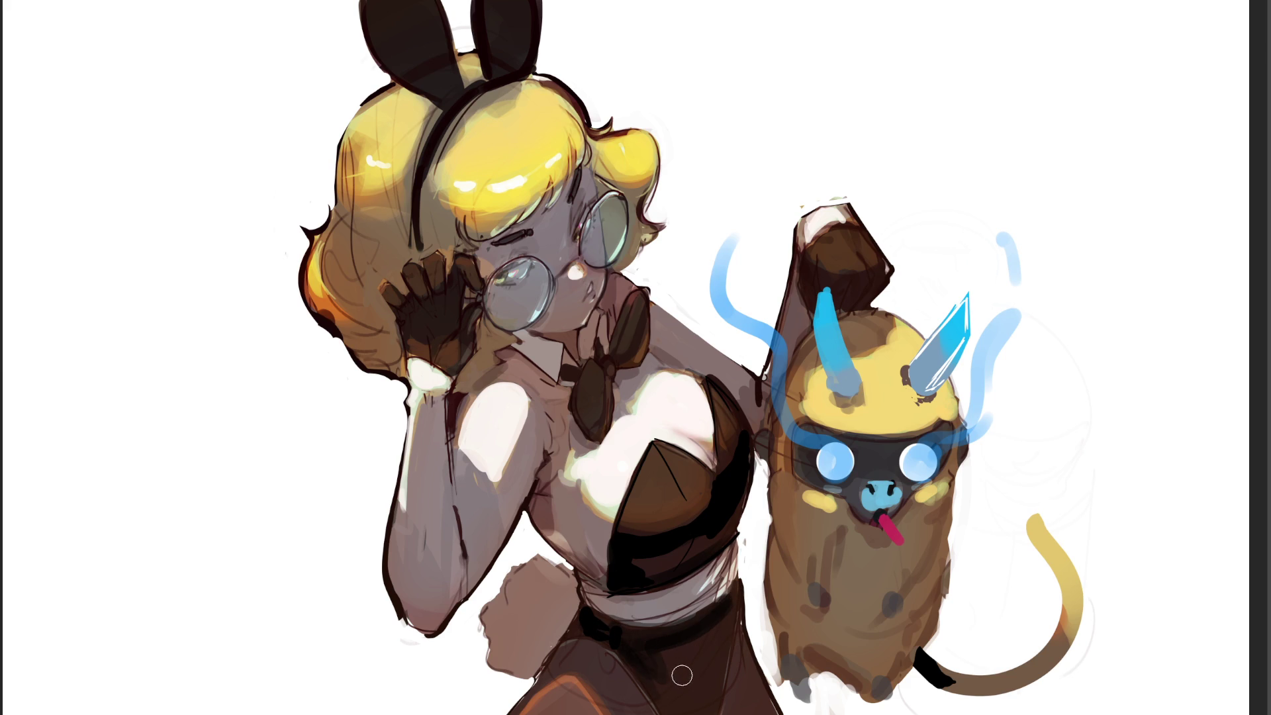
key(bracketright)
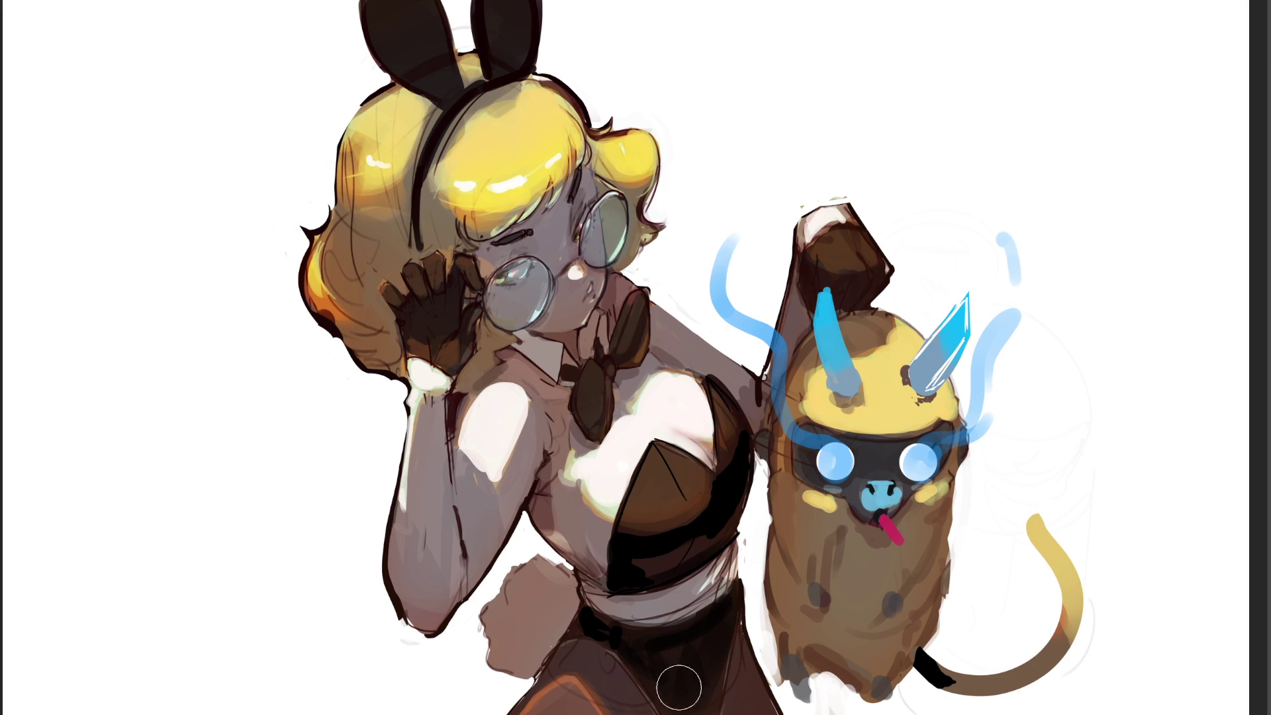
mouse_move(586, 621)
mouse_down()
mouse_move(576, 636)
mouse_move(626, 666)
mouse_up()
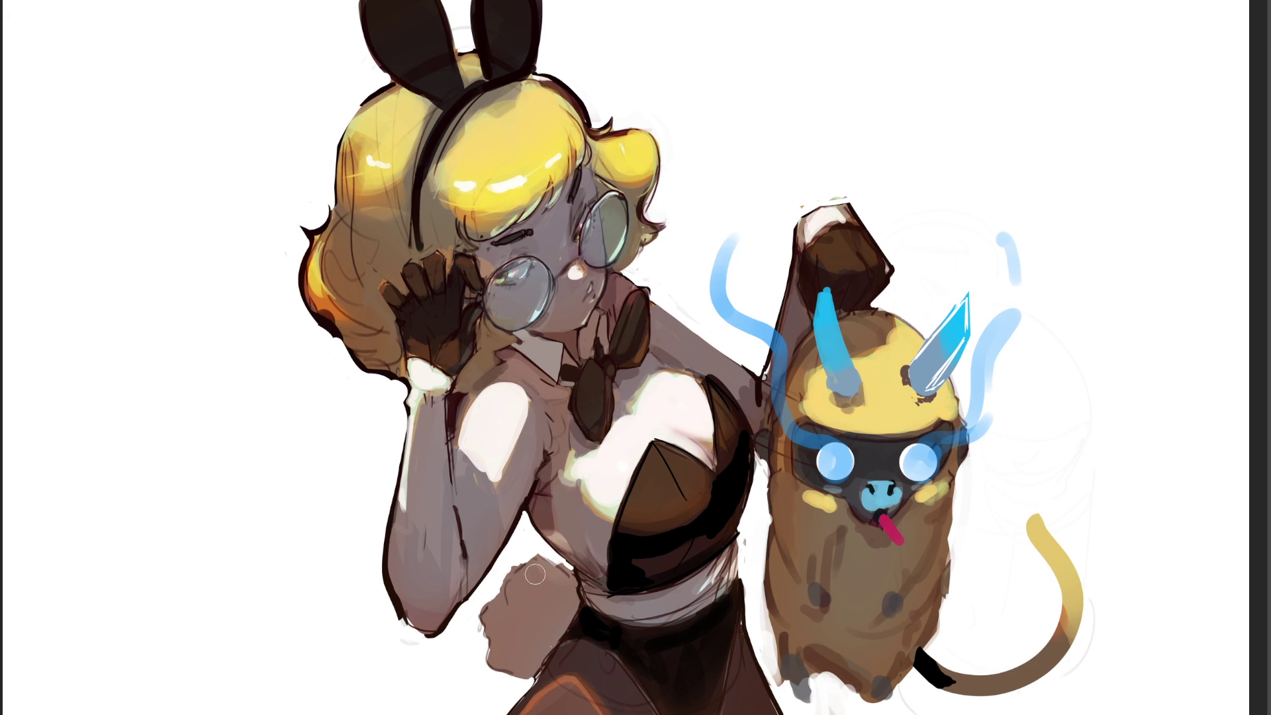
mouse_move(537, 568)
mouse_down()
mouse_move(520, 573)
mouse_move(530, 611)
mouse_move(542, 573)
mouse_move(523, 584)
mouse_move(541, 613)
mouse_move(562, 573)
mouse_move(530, 619)
mouse_move(502, 609)
mouse_move(503, 626)
mouse_move(530, 608)
mouse_move(535, 632)
mouse_move(572, 593)
mouse_move(546, 639)
mouse_move(506, 638)
mouse_move(529, 649)
mouse_up()
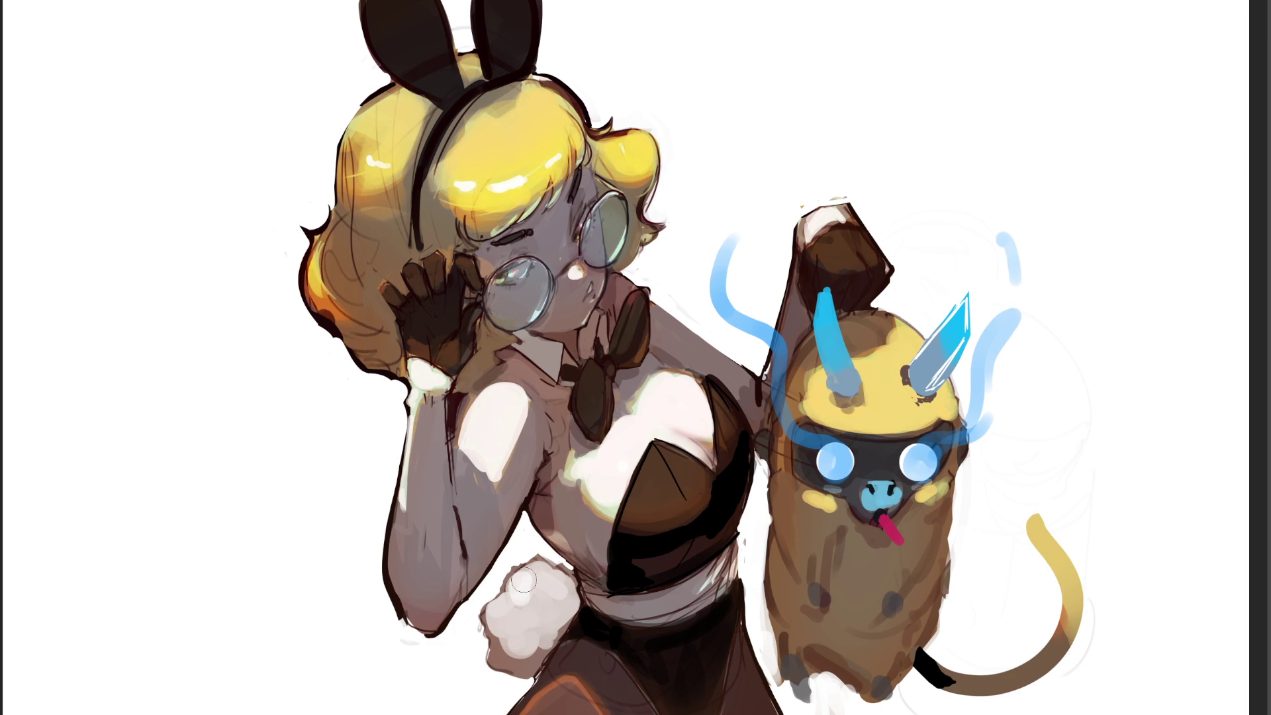
Rework the bunny tail's shading with a larger brush, then paint both bunny ears solid black.
mouse_move(523, 581)
mouse_down()
mouse_move(543, 596)
mouse_move(506, 605)
mouse_move(550, 583)
mouse_move(554, 610)
mouse_move(545, 592)
mouse_up()
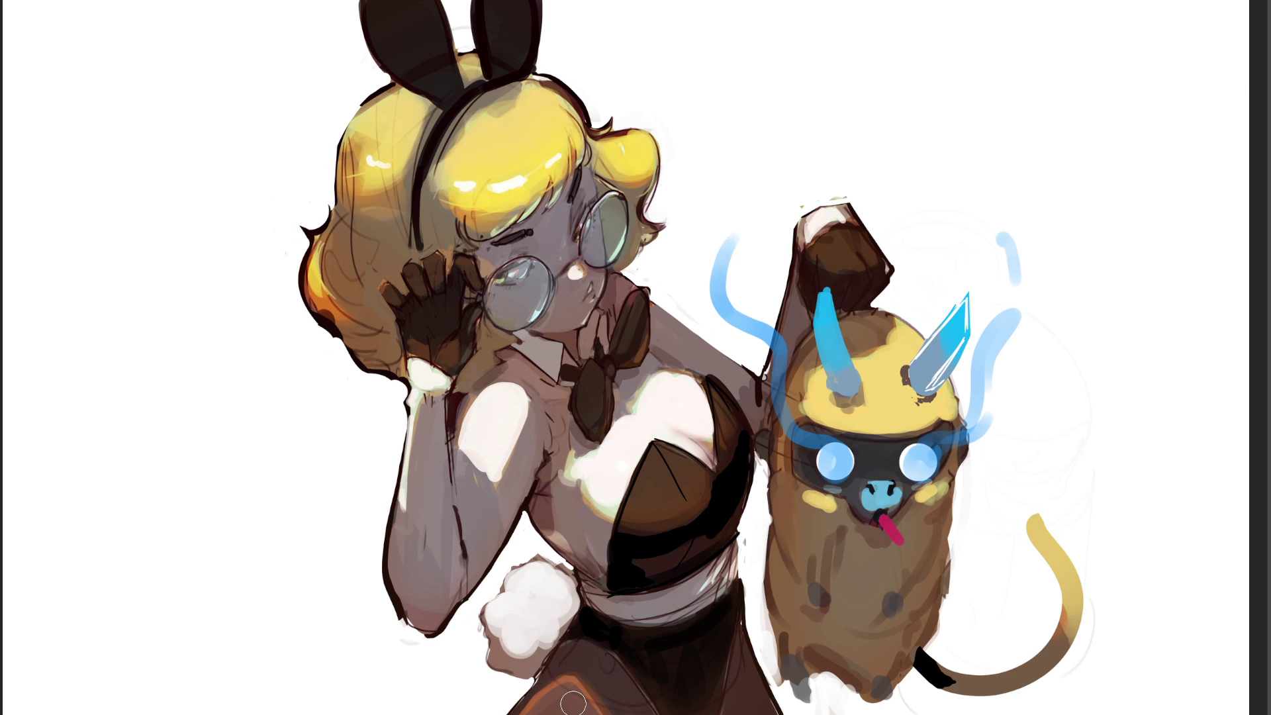
key(bracketright)
key(bracketright)
key(bracketright)
mouse_move(483, 662)
mouse_down()
mouse_move(539, 583)
mouse_move(550, 629)
mouse_move(476, 711)
mouse_up()
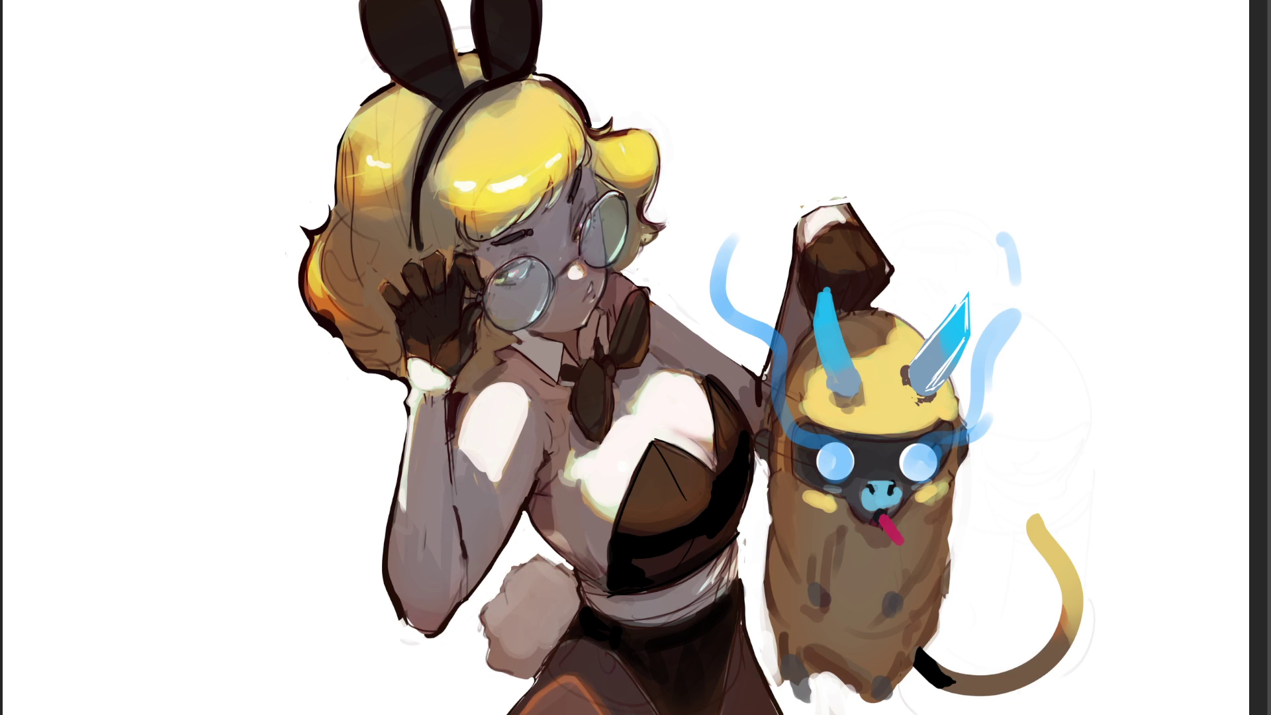
drag(530, 573, 523, 615)
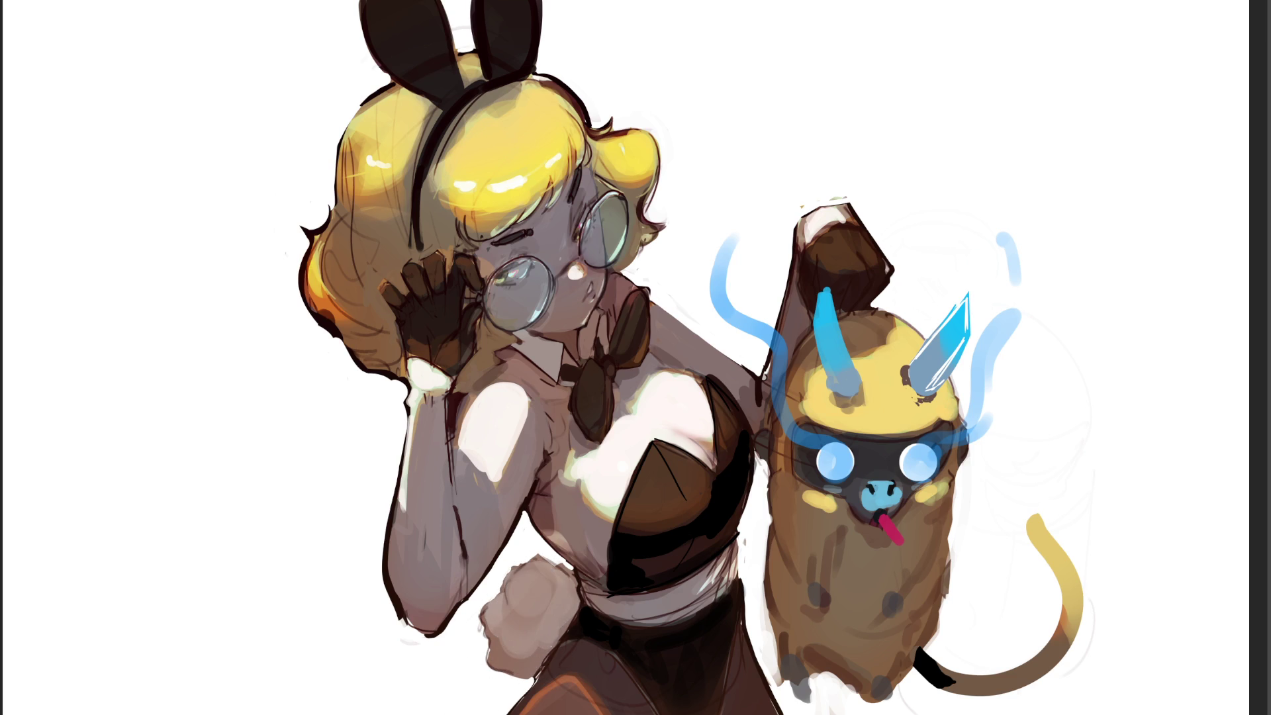
drag(529, 572, 523, 612)
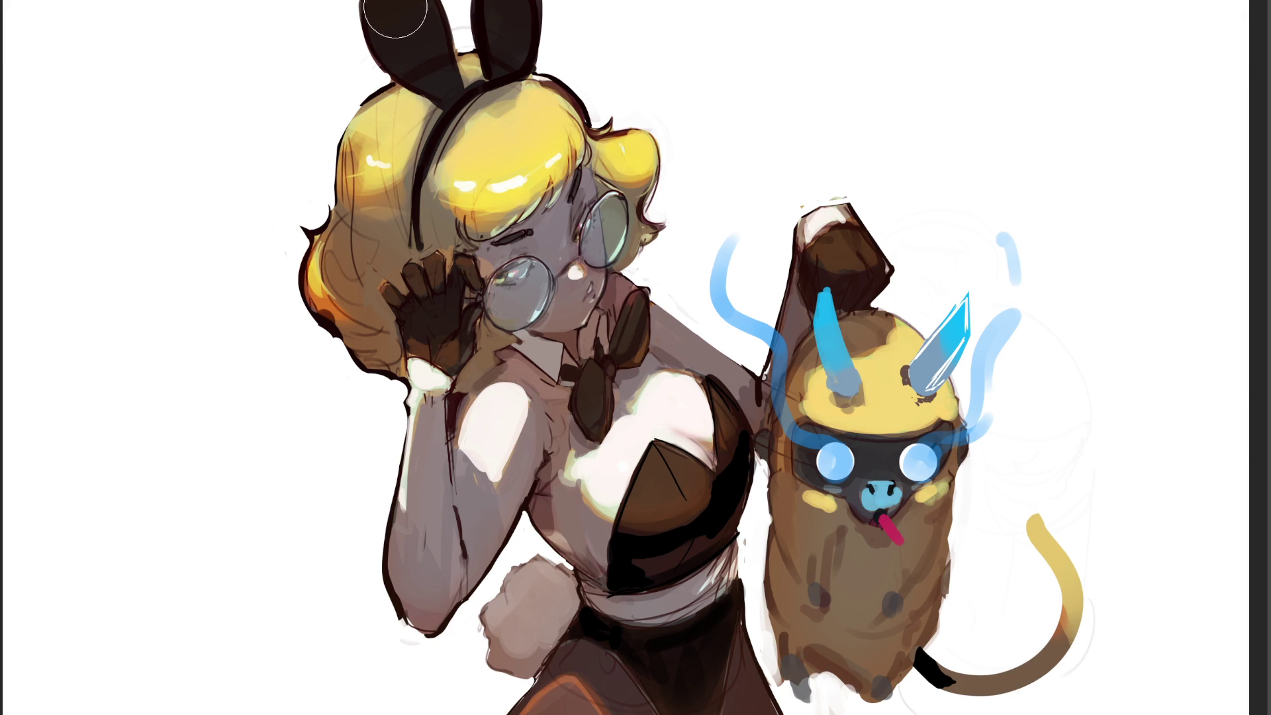
mouse_move(395, 18)
mouse_down()
mouse_move(417, 33)
mouse_move(496, 33)
mouse_move(514, 47)
mouse_move(487, 26)
mouse_move(510, 46)
mouse_up()
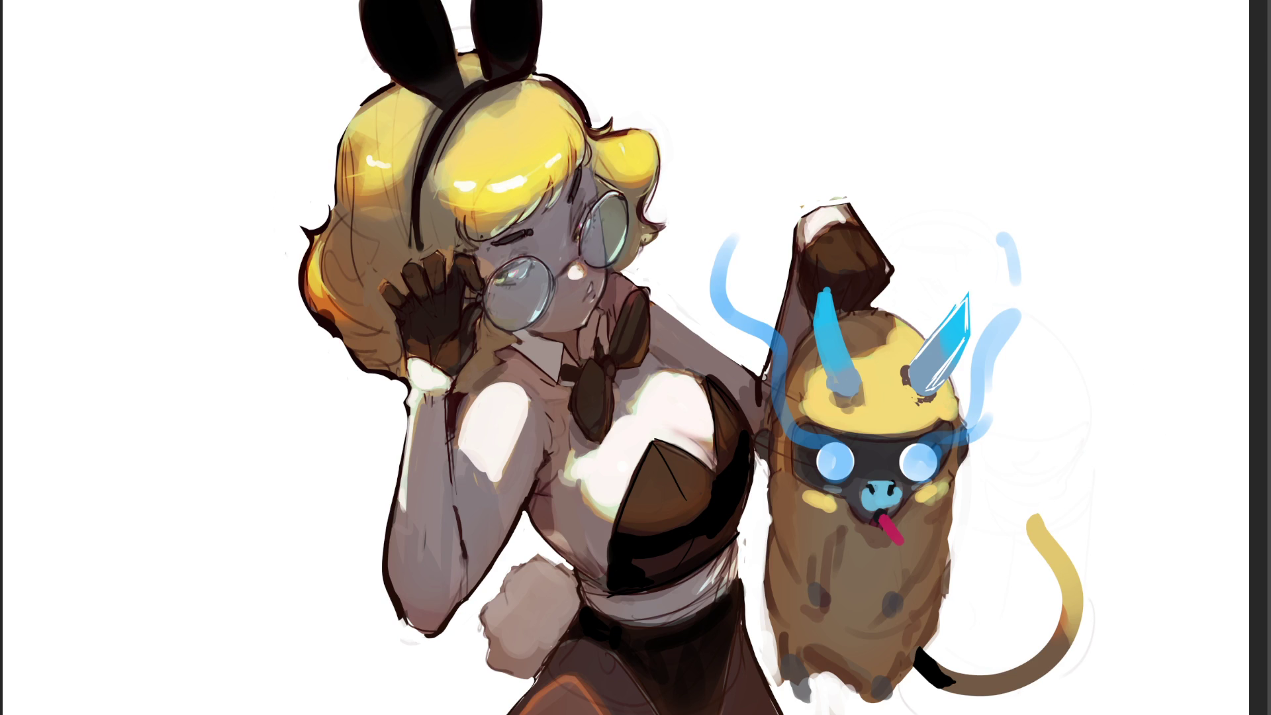
Zoom out so the entire painting sits small in the centre of the workspace.
key(ctrl+minus)
key(ctrl+minus)
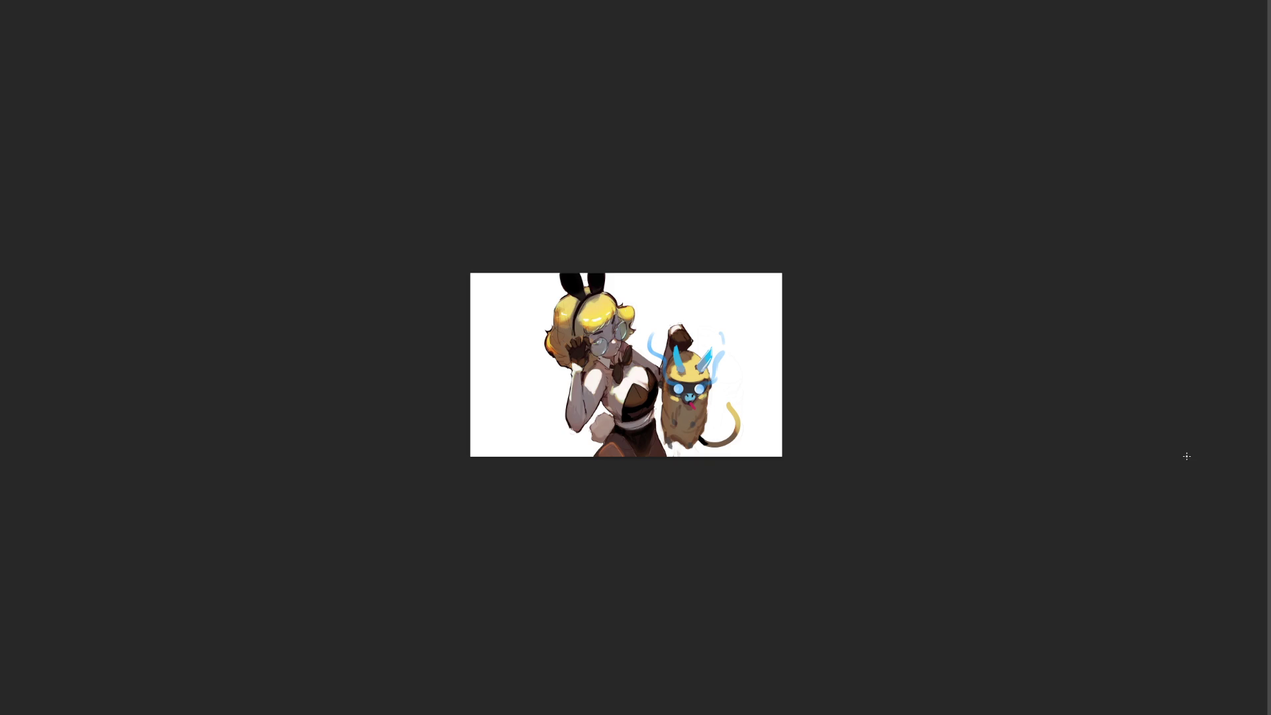
Narrow and skew the grey band so it slants from the canvas top behind the head, then commit.
key(ctrl+z)
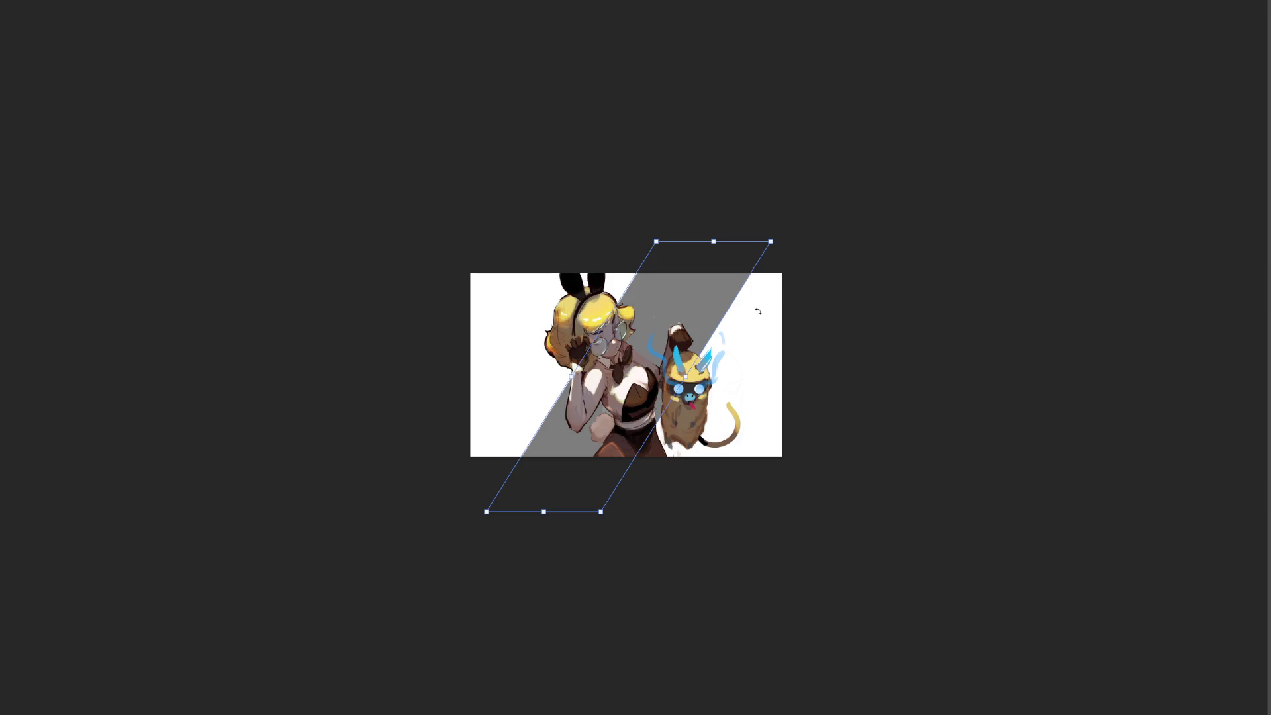
drag(689, 376, 977, 376)
drag(901, 390, 784, 375)
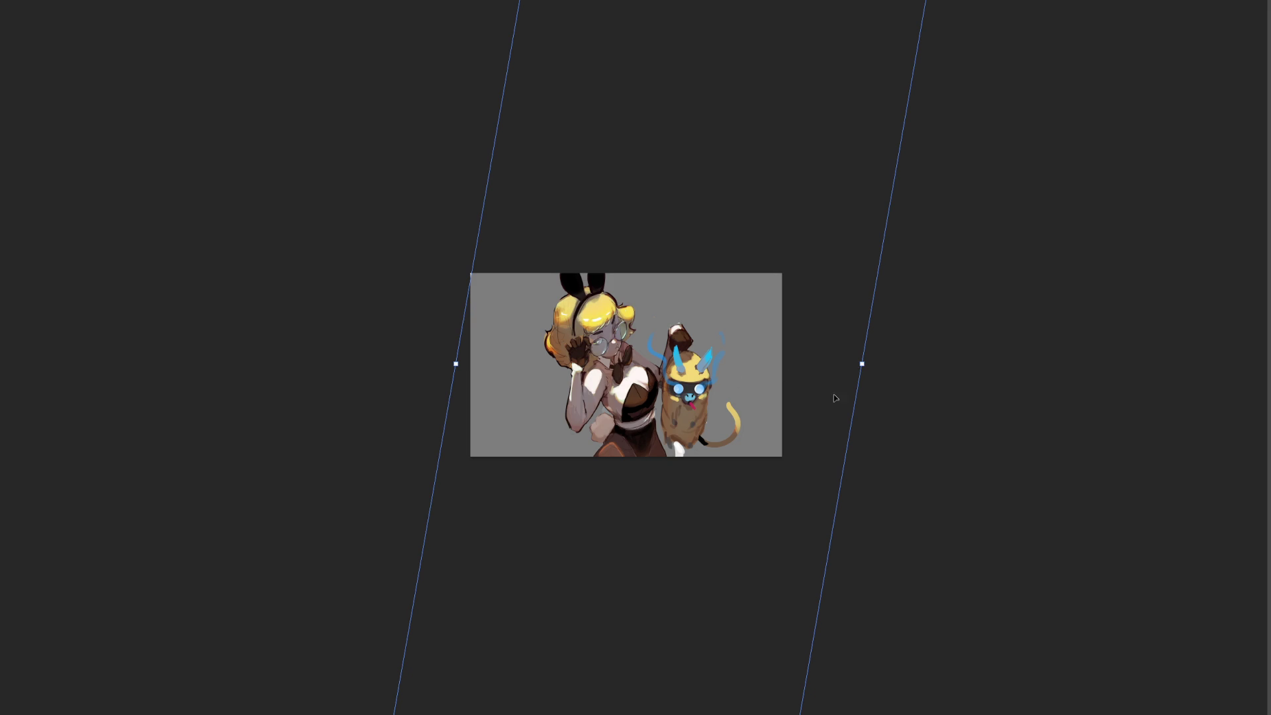
mouse_move(862, 364)
mouse_down()
mouse_move(592, 363)
mouse_move(632, 399)
mouse_up()
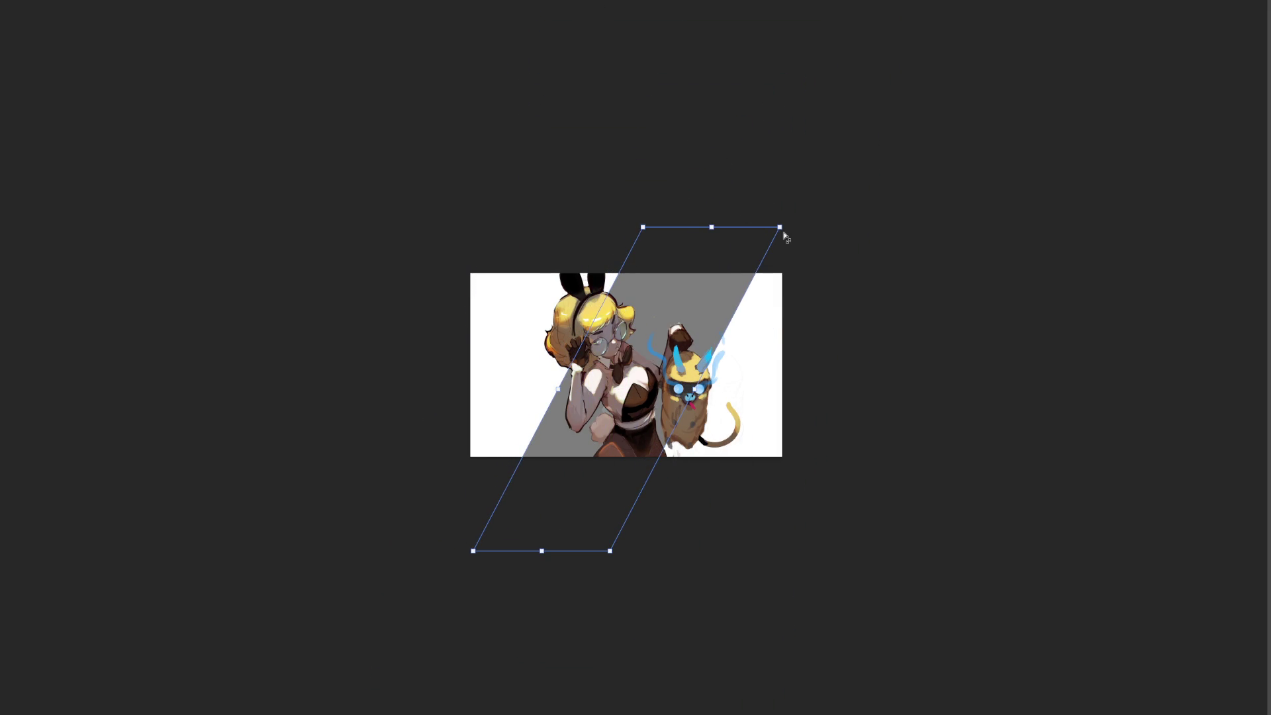
drag(780, 228, 698, 211)
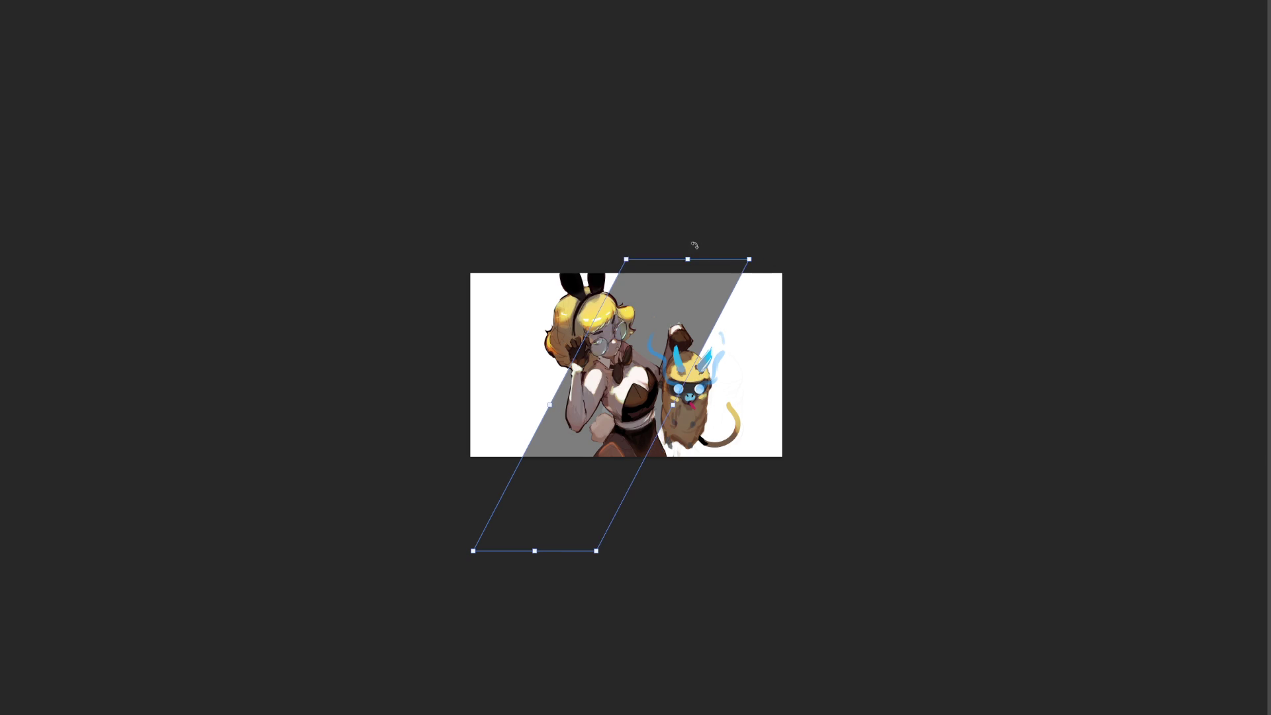
mouse_move(689, 257)
mouse_down()
mouse_move(398, 255)
mouse_move(357, 294)
mouse_move(563, 328)
mouse_up()
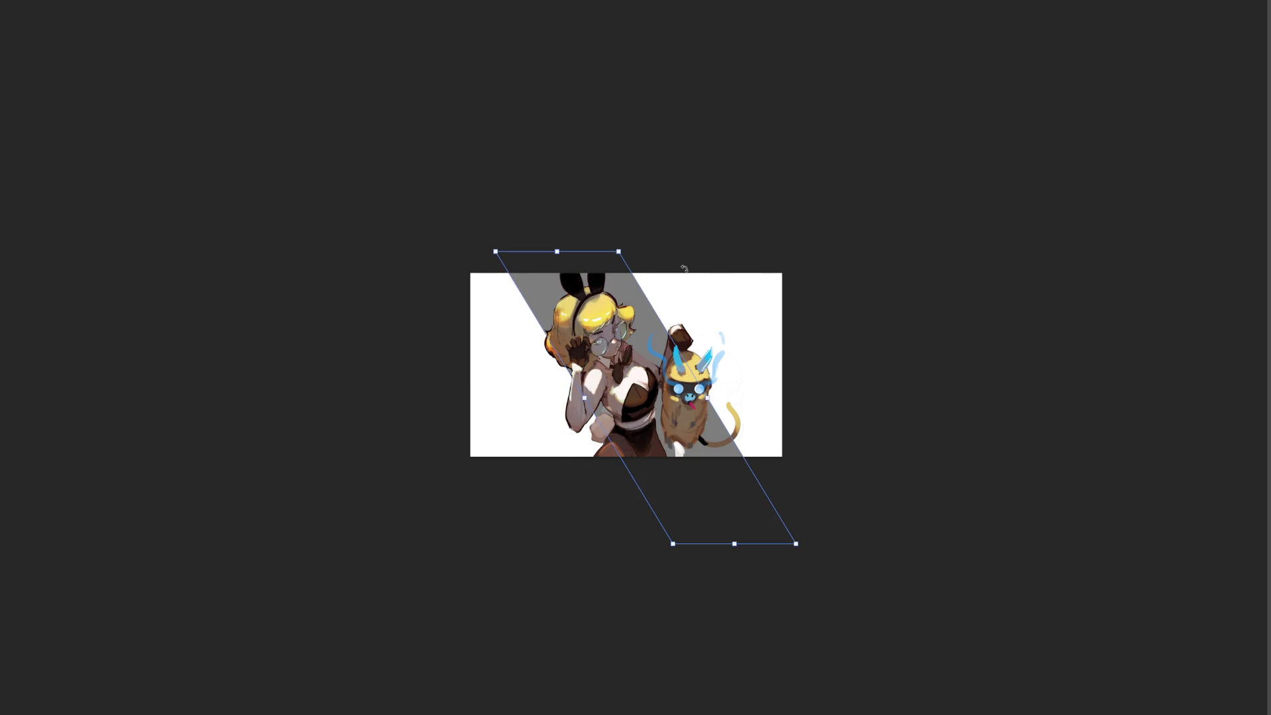
key(Return)
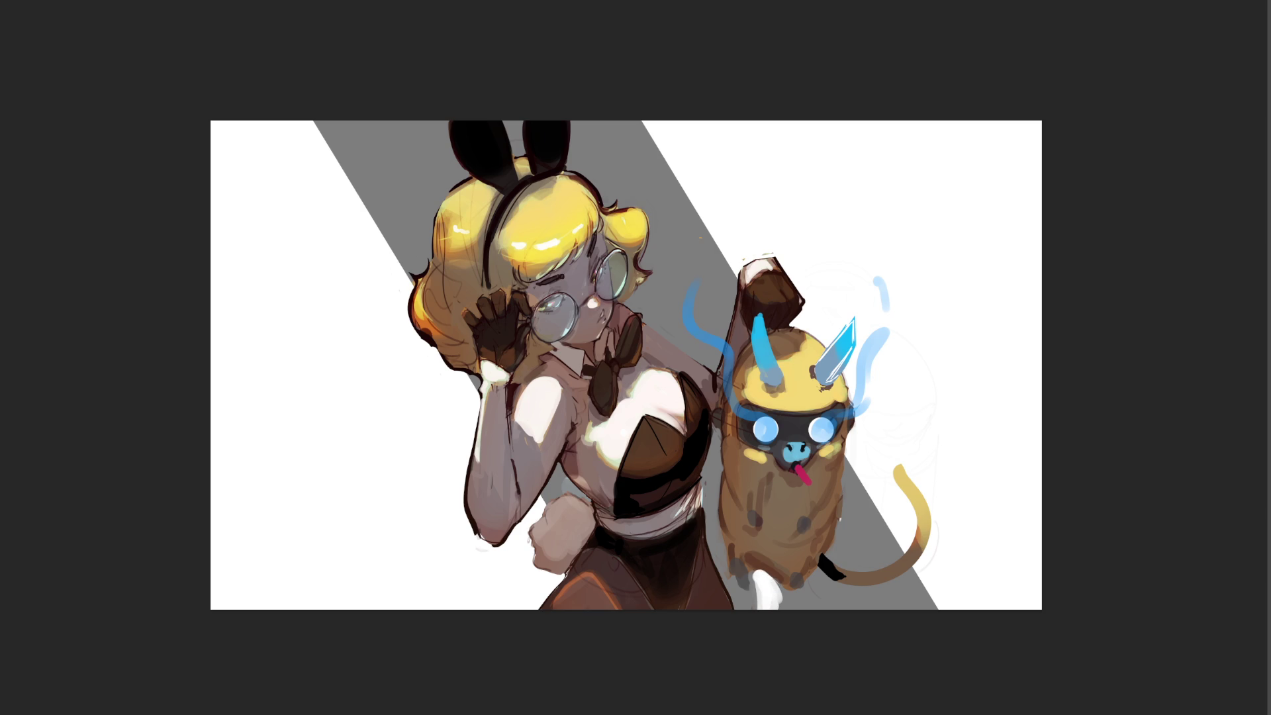
Cover the creature's white foot in grey, undo a stray light stroke, and darken the hair's left outline.
drag(759, 579, 768, 599)
drag(756, 576, 767, 613)
key(ctrl+z)
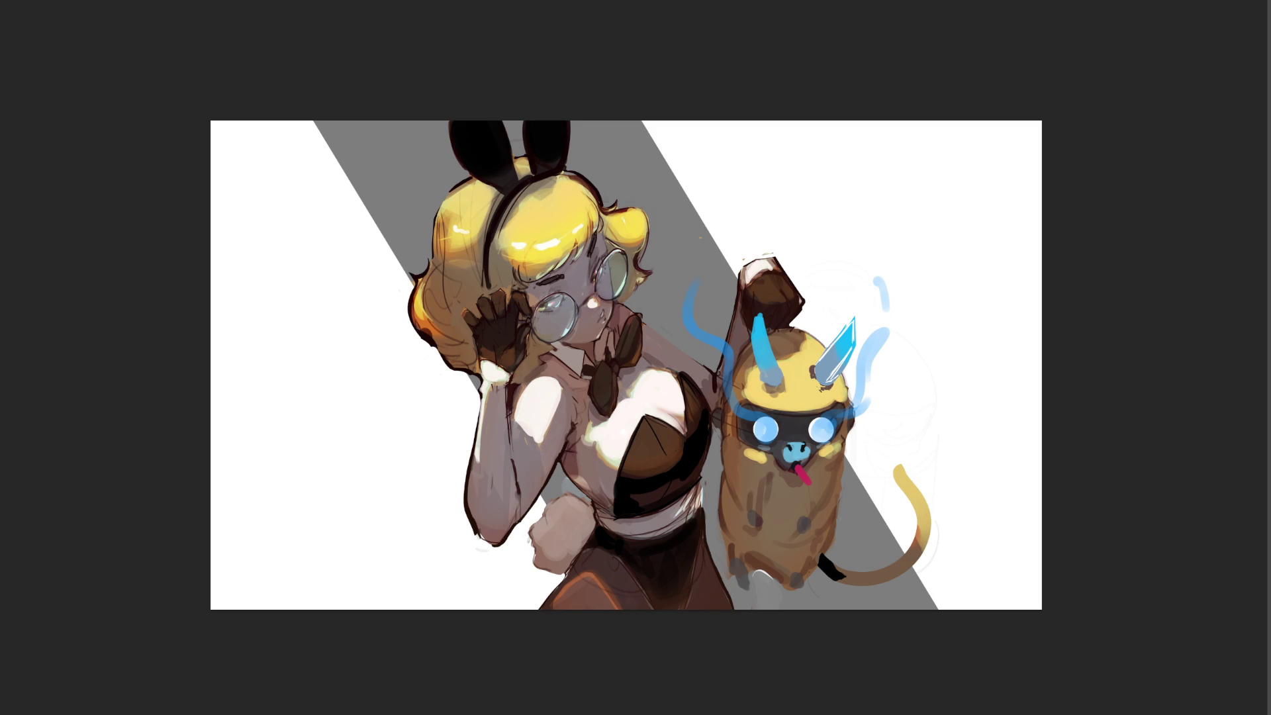
drag(410, 283, 416, 327)
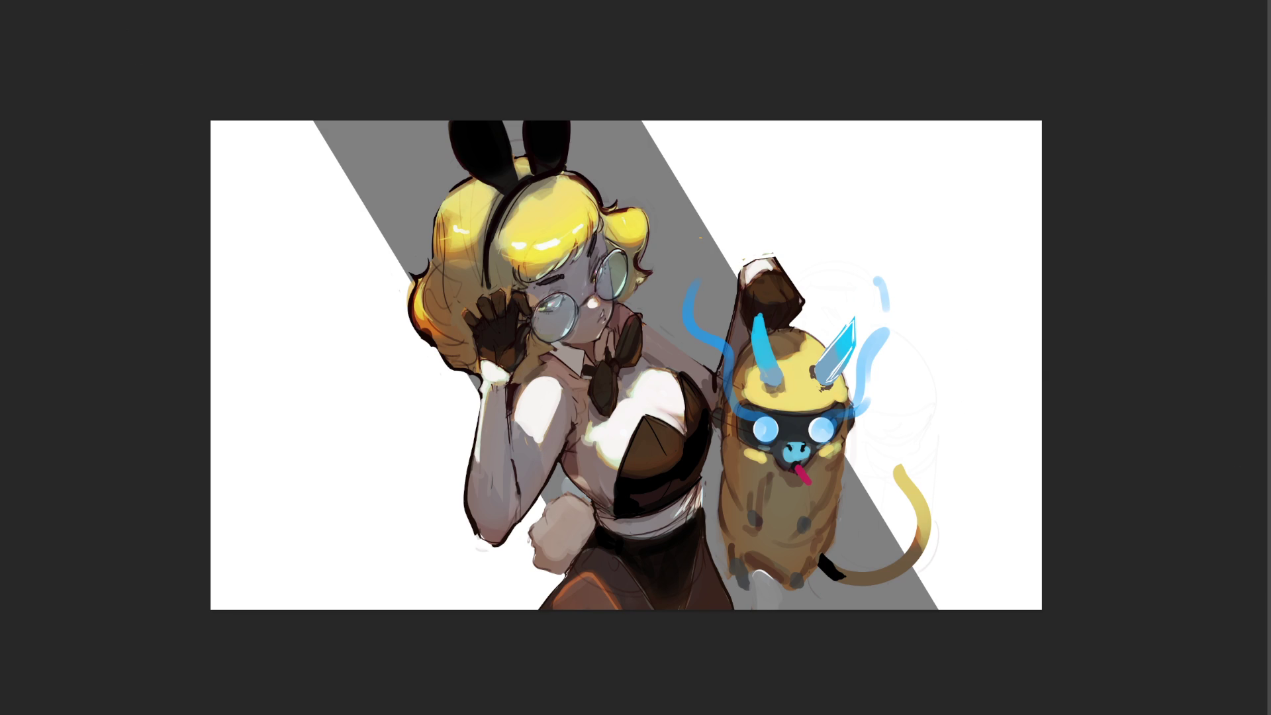
key(bracketright)
key(bracketright)
key(bracketright)
key(bracketleft)
key(bracketleft)
key(bracketleft)
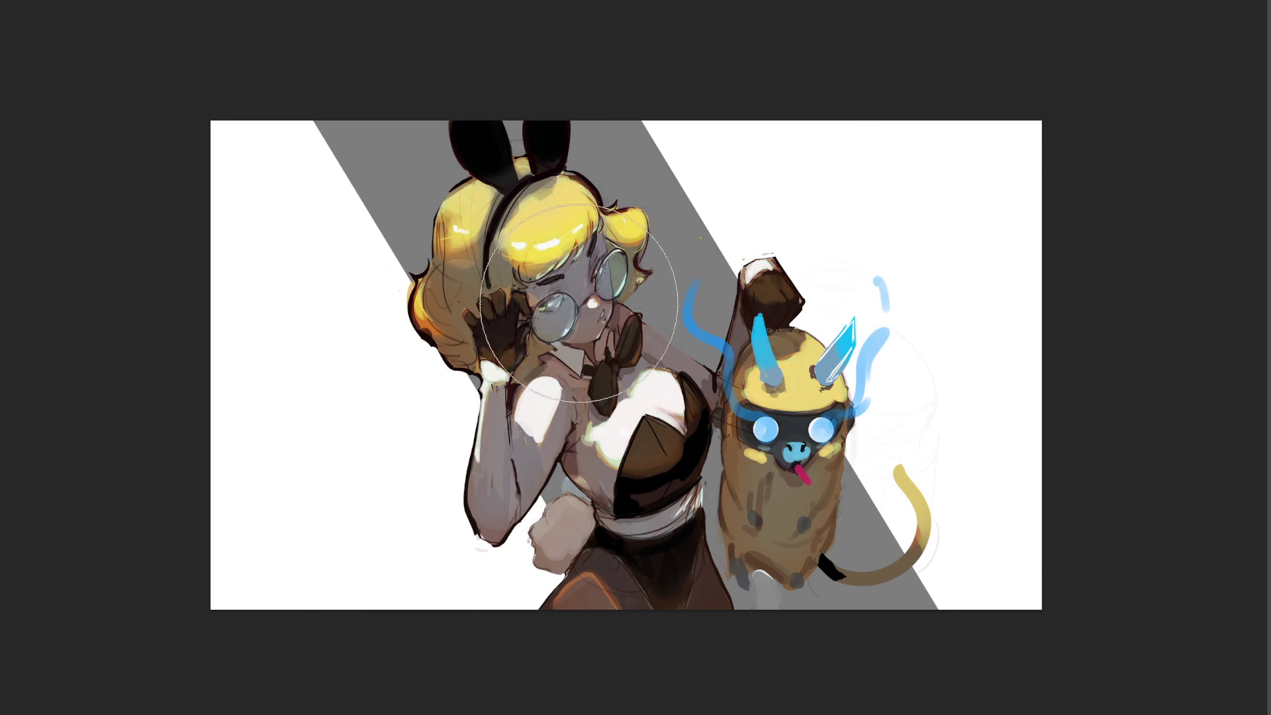
With a slightly smaller brush, shade the creature darker brown and the girl's arm, chest and face pale grey.
key(bracketleft)
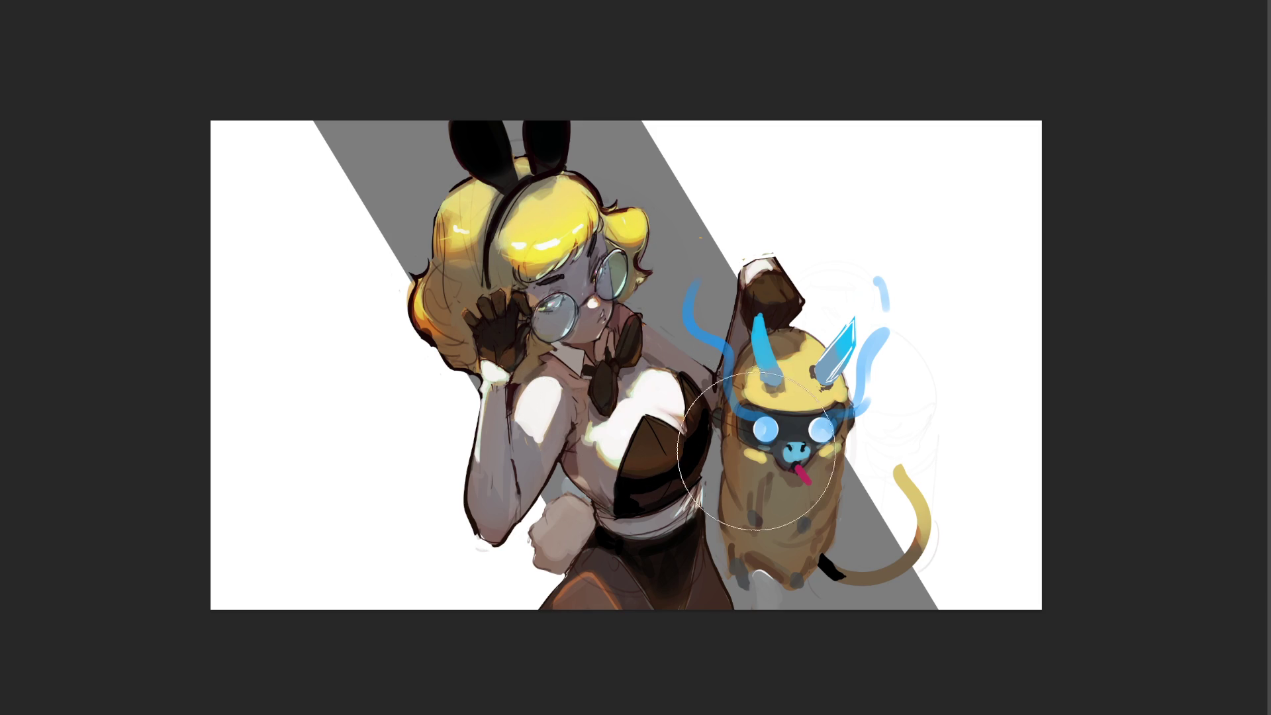
mouse_move(791, 422)
mouse_down()
mouse_move(761, 450)
mouse_move(781, 464)
mouse_move(788, 424)
mouse_up()
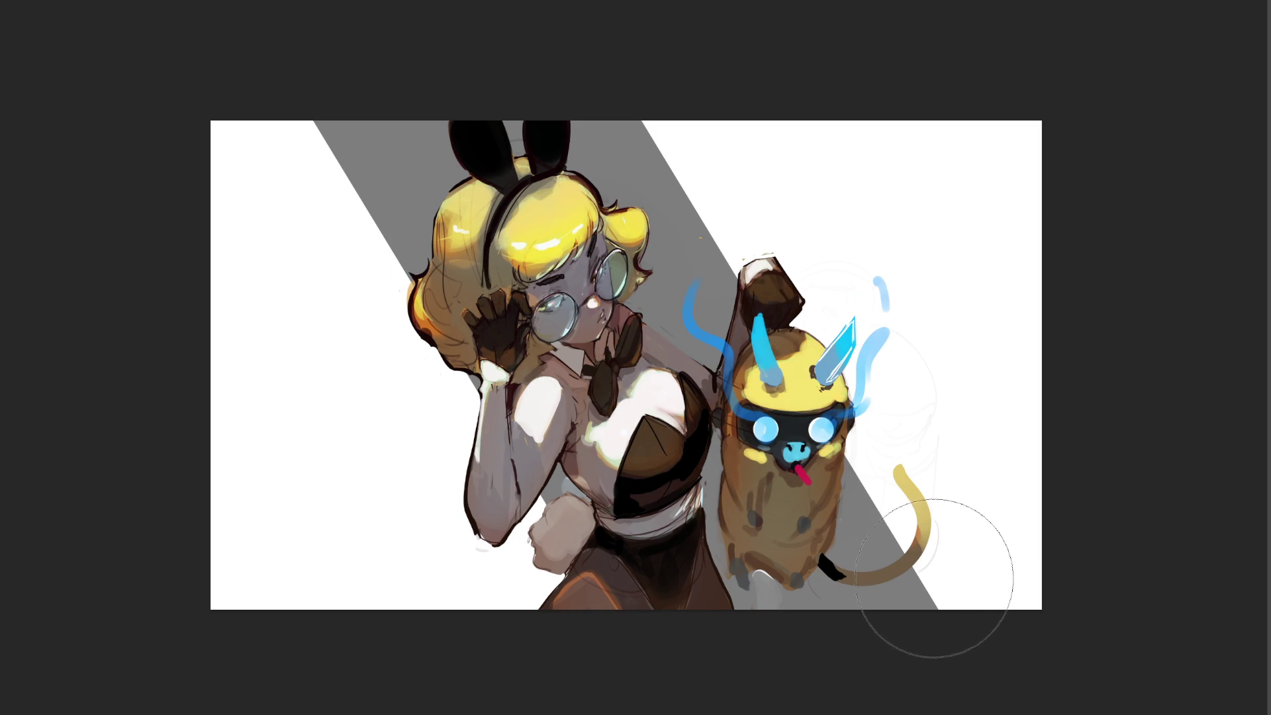
mouse_move(600, 438)
mouse_down()
mouse_move(503, 430)
mouse_move(489, 397)
mouse_move(463, 398)
mouse_move(537, 448)
mouse_move(489, 397)
mouse_move(523, 361)
mouse_move(550, 456)
mouse_move(506, 324)
mouse_up()
mouse_move(587, 285)
mouse_down()
mouse_move(556, 331)
mouse_move(573, 370)
mouse_move(582, 357)
mouse_move(673, 490)
mouse_up()
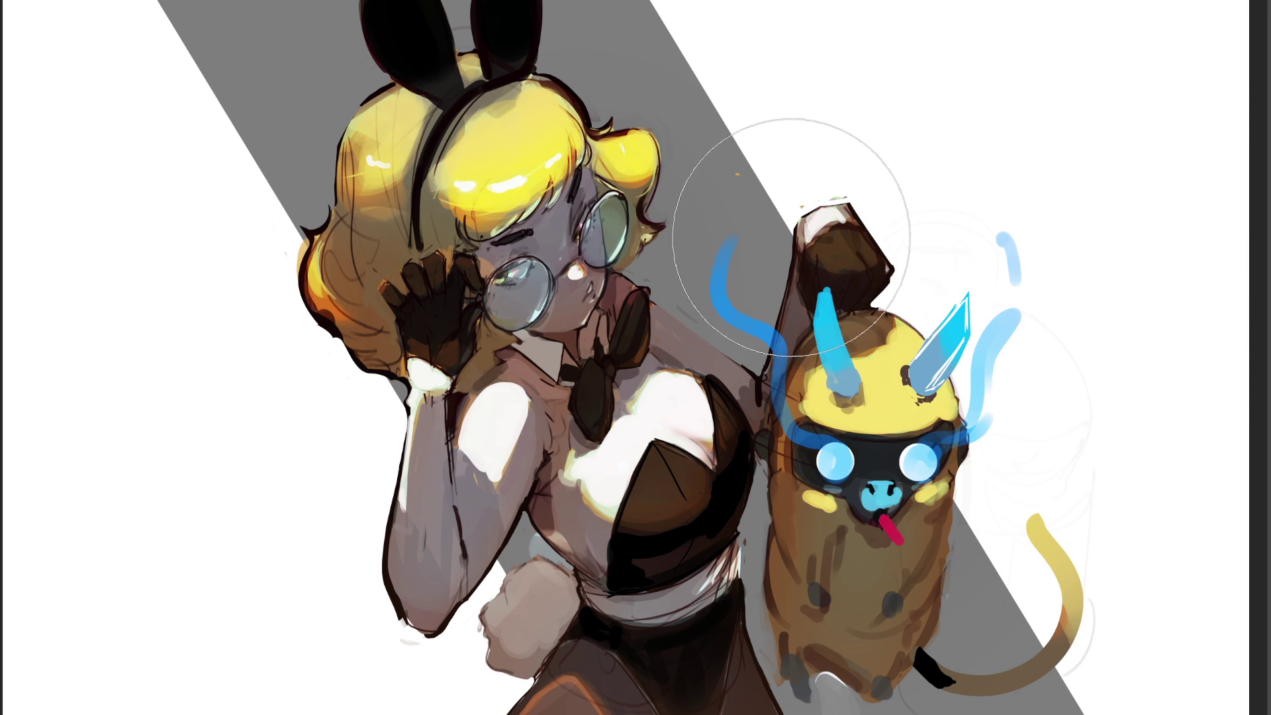
Tint the background beige, make the creature's left horn teal-green, and paint cream backlight and brighter hair highlights.
mouse_move(791, 237)
mouse_down()
mouse_move(285, 113)
mouse_move(629, 73)
mouse_move(543, 66)
mouse_move(350, 277)
mouse_up()
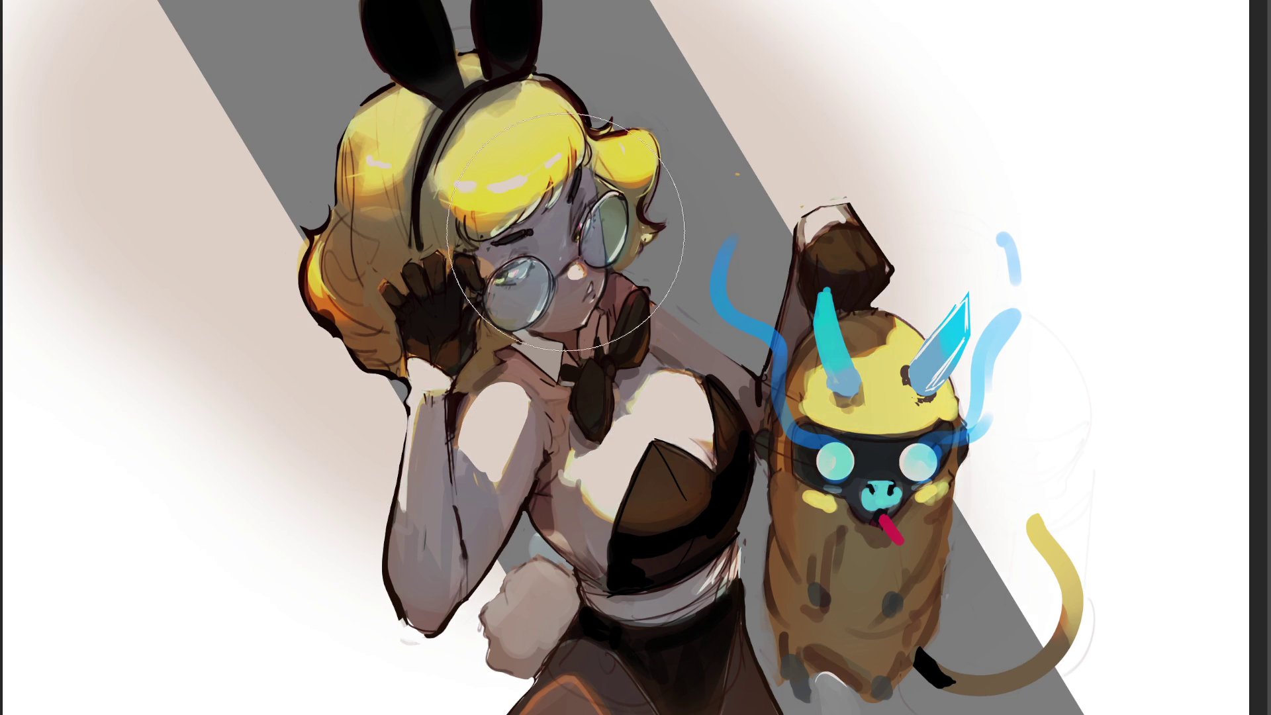
drag(826, 298, 838, 391)
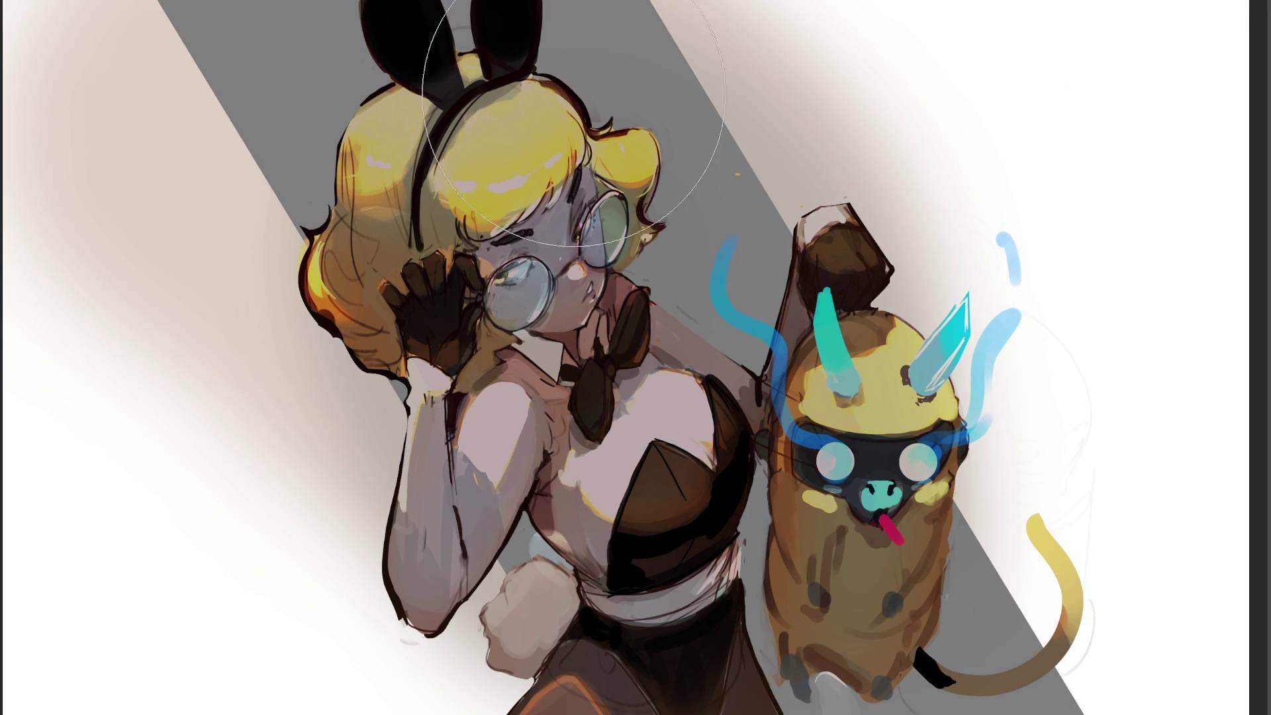
mouse_move(662, 53)
mouse_down()
mouse_move(477, 252)
mouse_move(431, 218)
mouse_move(397, 116)
mouse_up()
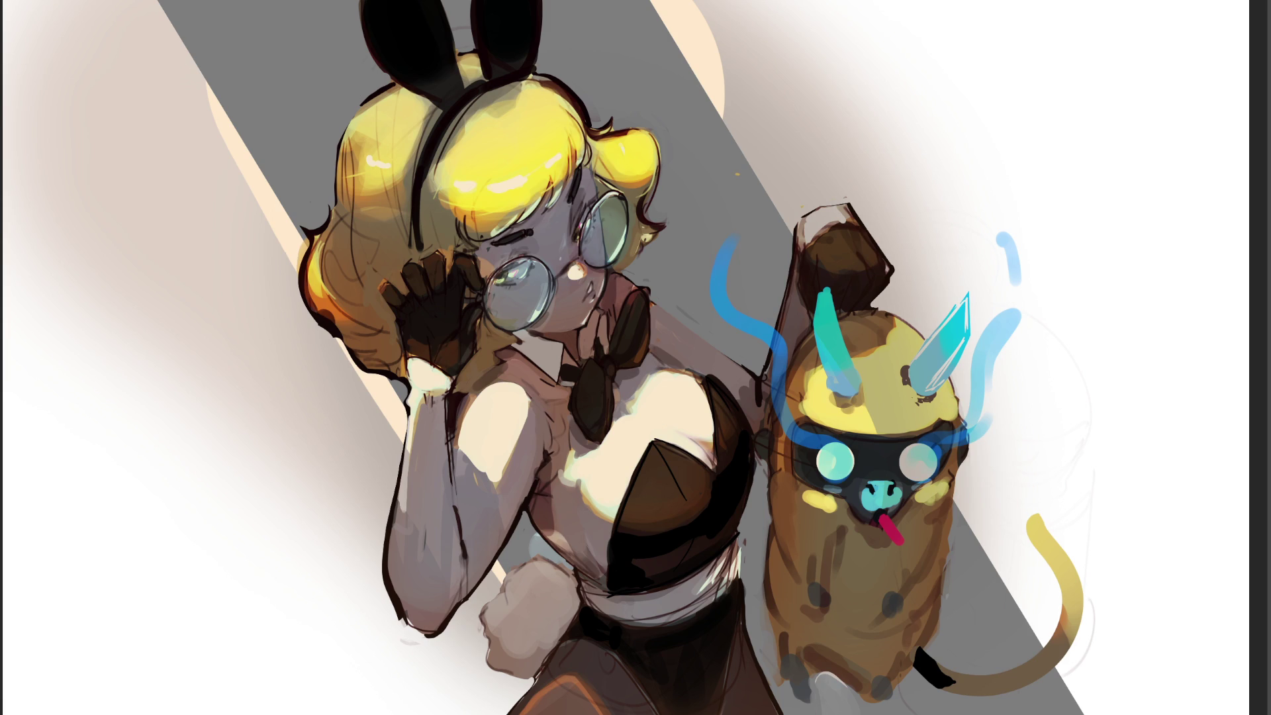
drag(563, 430, 629, 507)
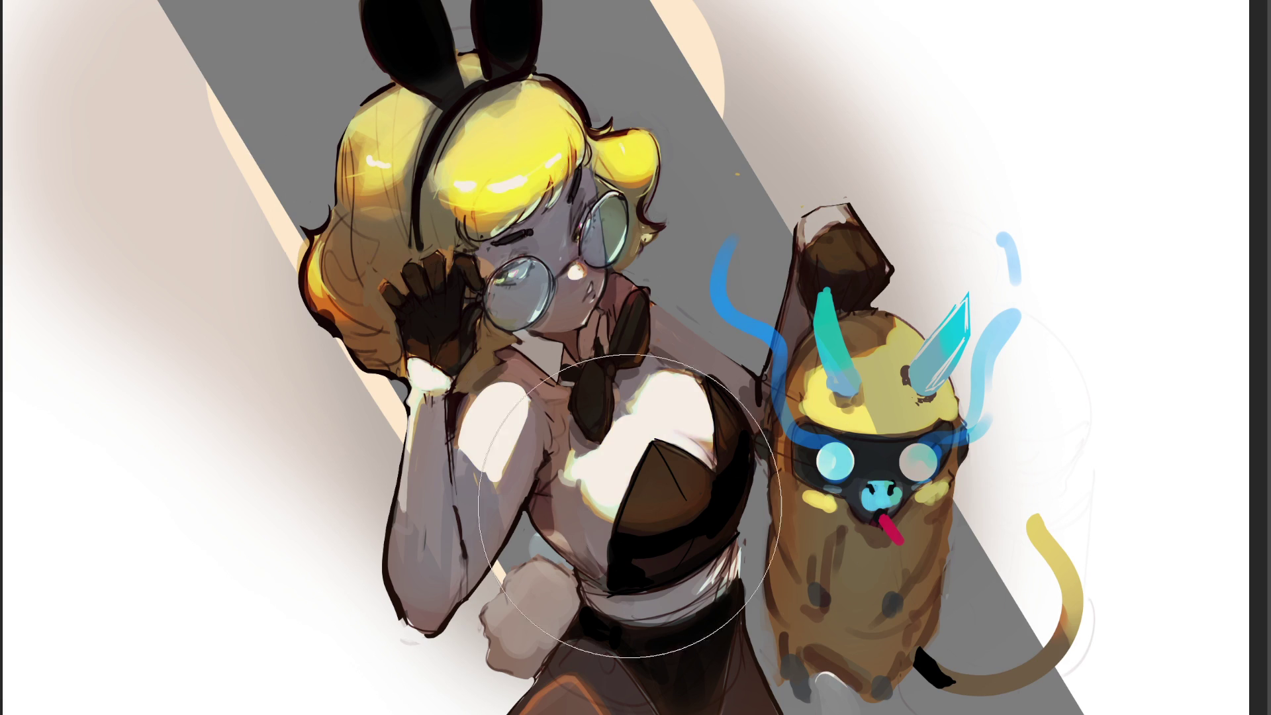
drag(430, 331, 477, 596)
mouse_move(851, 483)
mouse_down()
mouse_move(823, 298)
mouse_move(755, 252)
mouse_move(768, 268)
mouse_up()
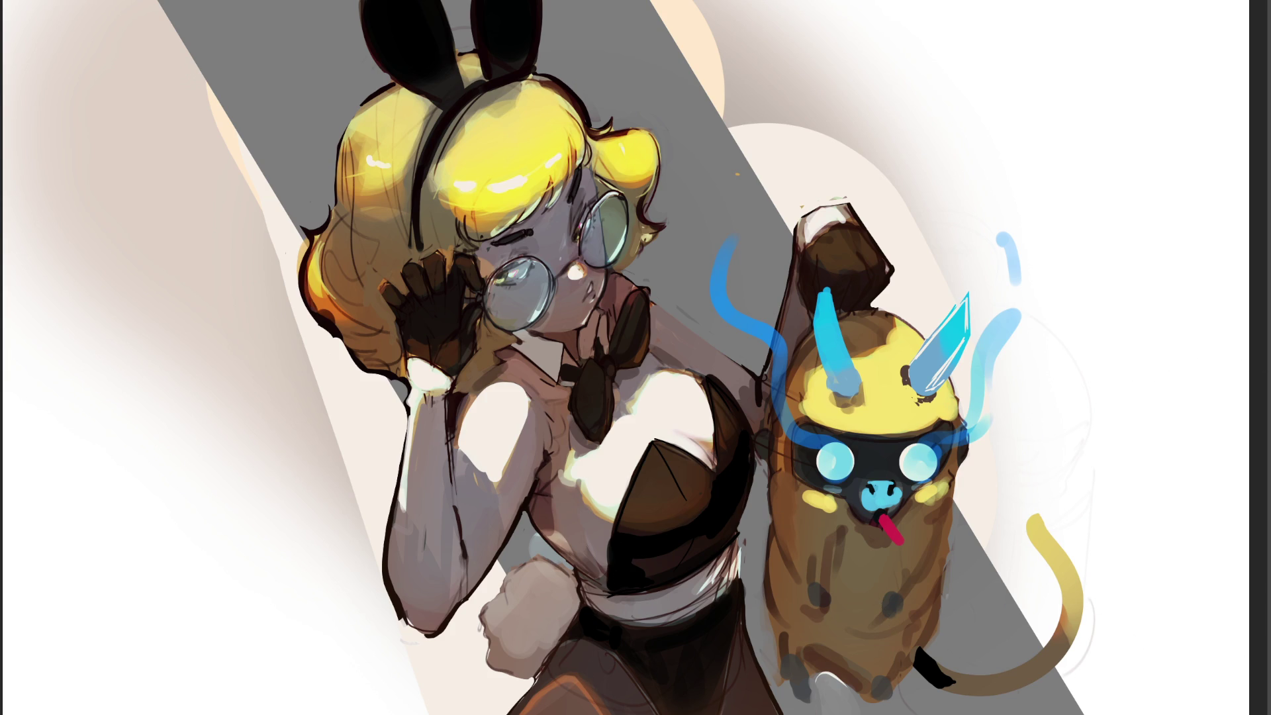
Paint white over the peach arcs at upper right, beside the creature's head, and in the beige upper-left corner.
key(ctrl+minus)
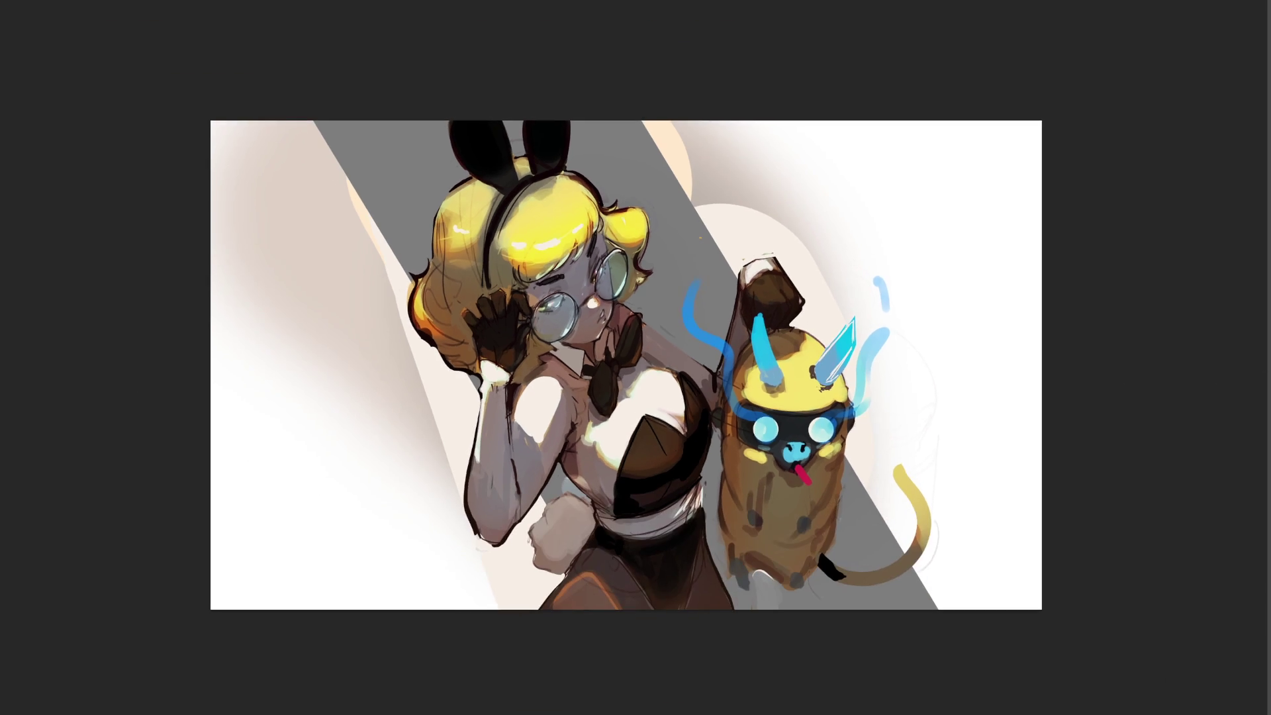
mouse_move(695, 126)
mouse_down()
mouse_move(686, 85)
mouse_move(732, 156)
mouse_up()
mouse_move(877, 178)
mouse_down()
mouse_move(860, 205)
mouse_move(885, 247)
mouse_move(882, 326)
mouse_move(953, 434)
mouse_up()
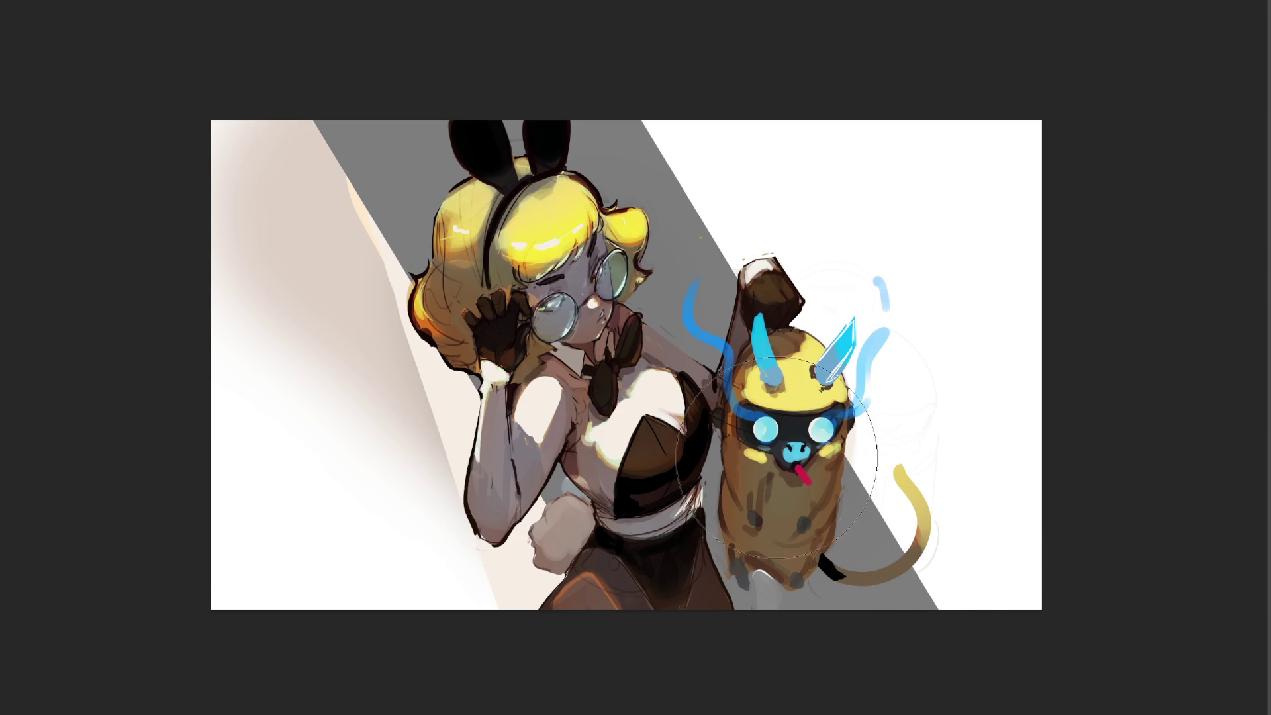
mouse_move(298, 213)
mouse_down()
mouse_move(368, 404)
mouse_move(375, 511)
mouse_move(470, 607)
mouse_move(532, 589)
mouse_up()
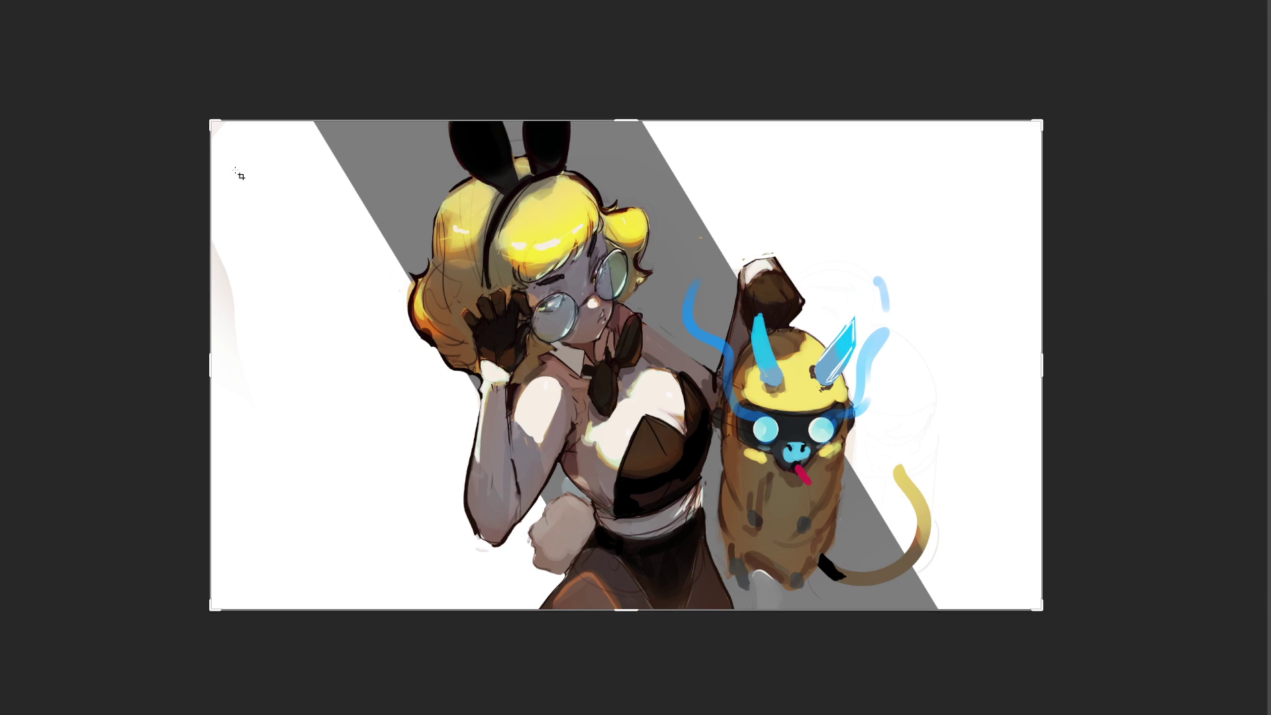
Extend the canvas leftward with the Crop tool, then move the artwork layer left to open right-side space.
key(c)
drag(209, 357, 91, 363)
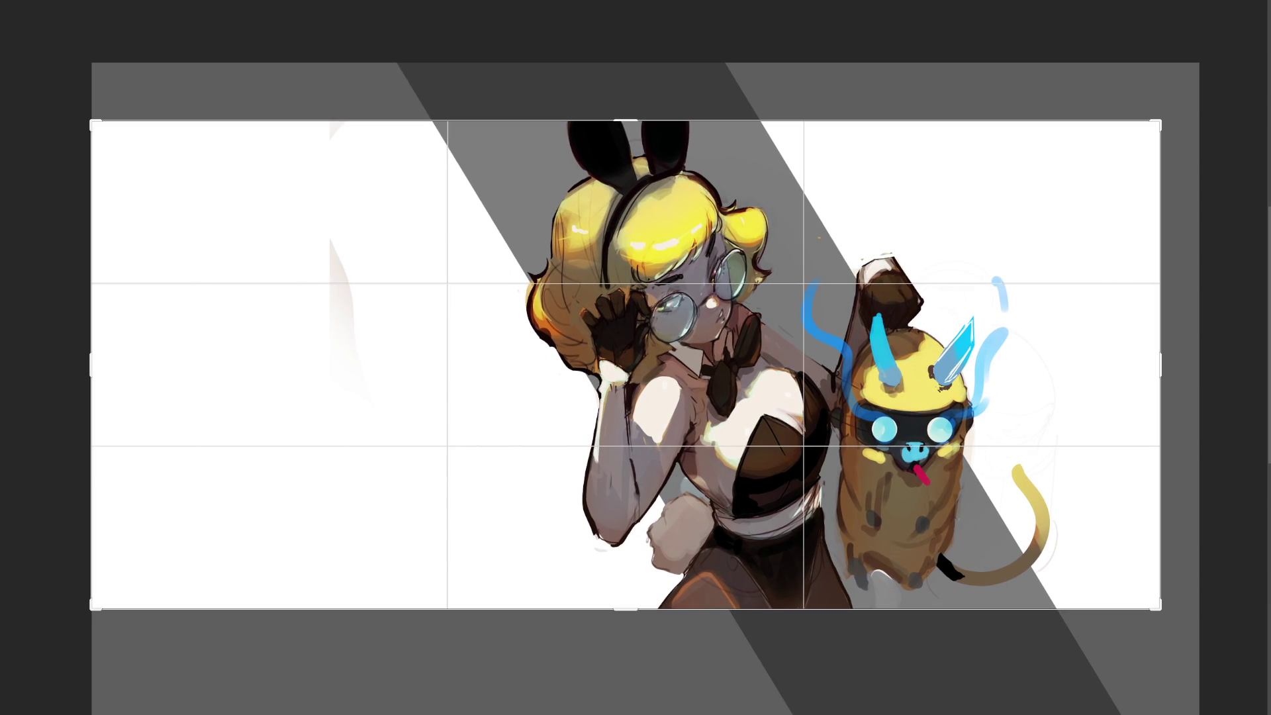
key(Return)
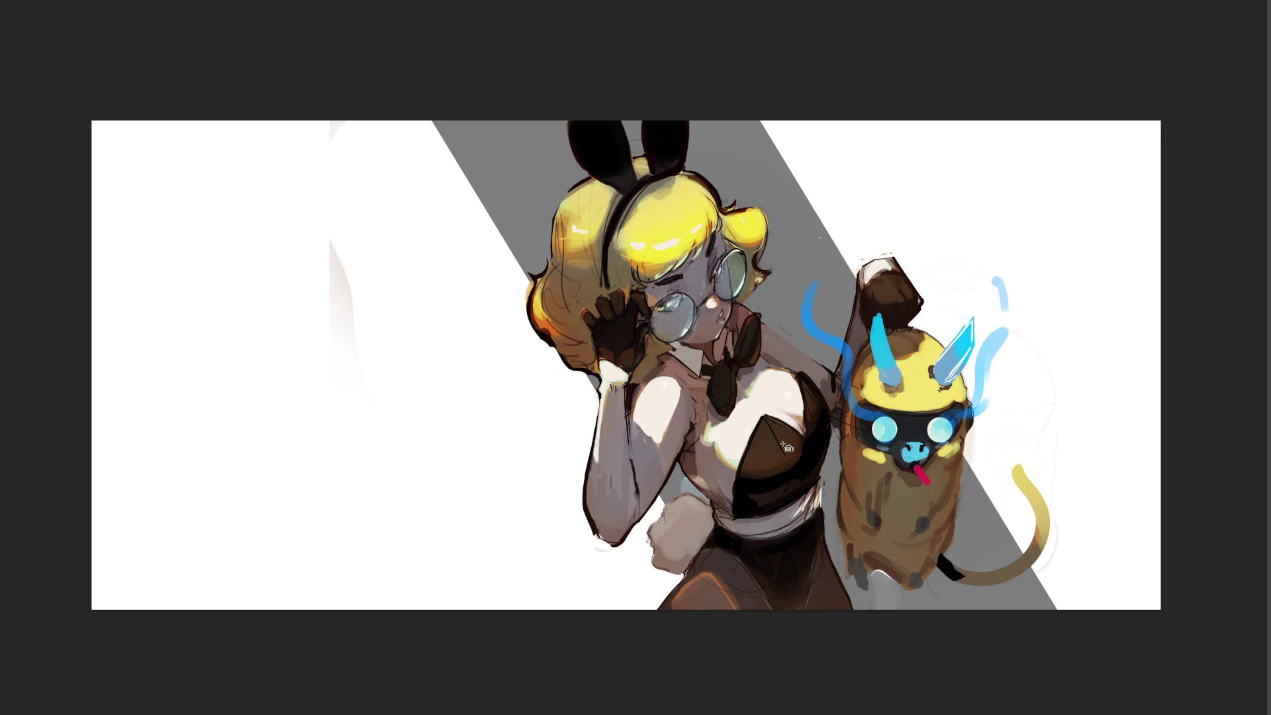
drag(786, 446, 433, 430)
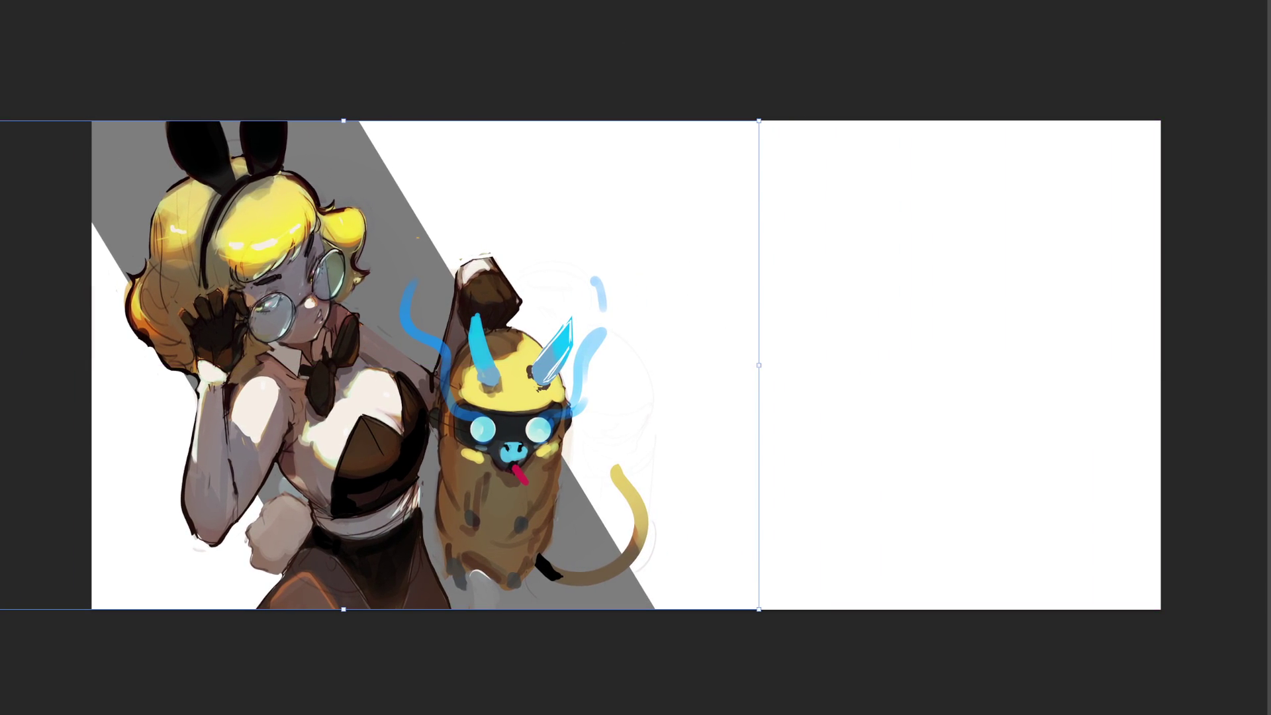
key(c)
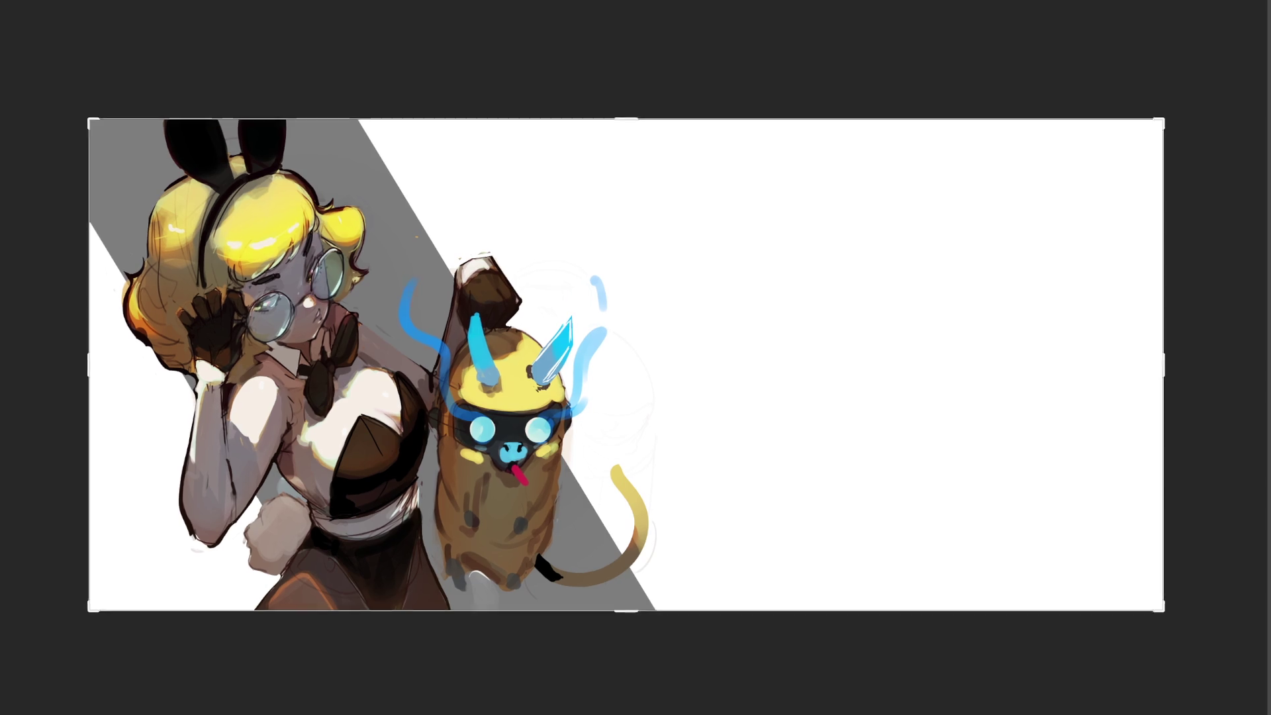
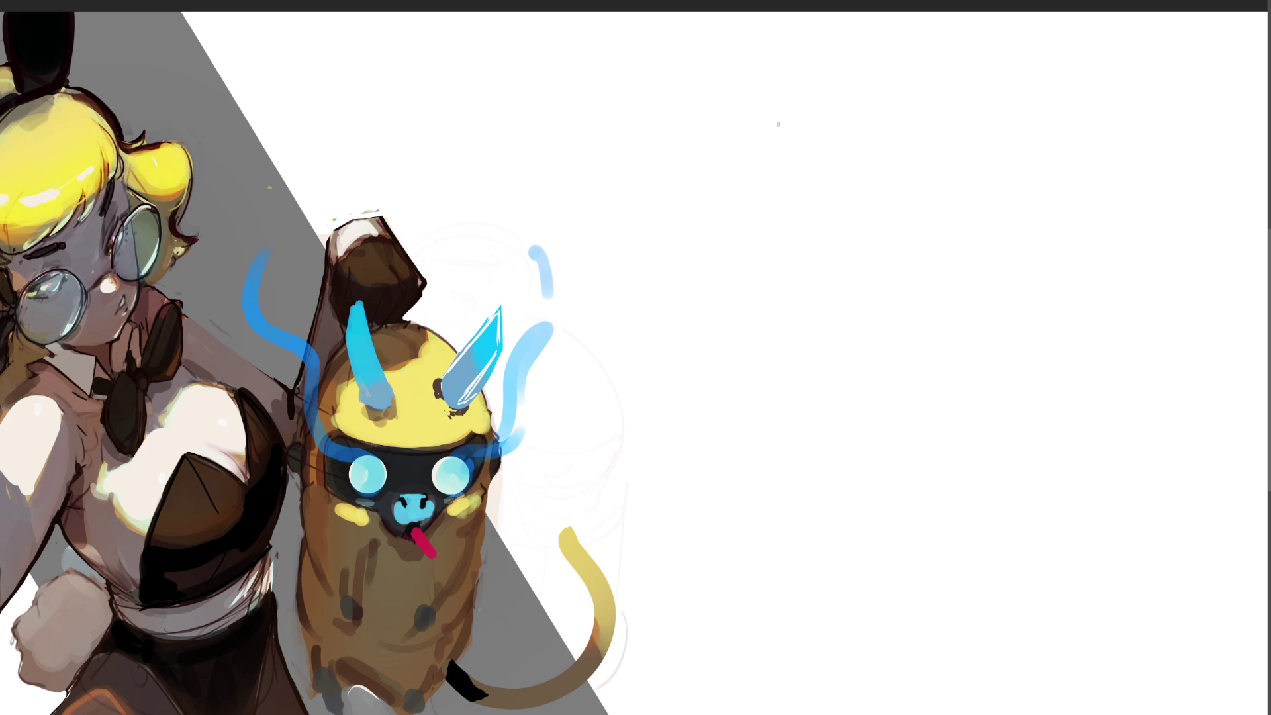
Rough in the profile girl's head, hair, face profile, jaw and mouth in grey pencil.
mouse_move(779, 124)
mouse_down()
mouse_move(768, 170)
mouse_move(818, 103)
mouse_move(854, 149)
mouse_up()
mouse_move(825, 104)
mouse_down()
mouse_move(843, 164)
mouse_move(883, 182)
mouse_move(732, 184)
mouse_move(760, 212)
mouse_up()
drag(739, 216, 742, 229)
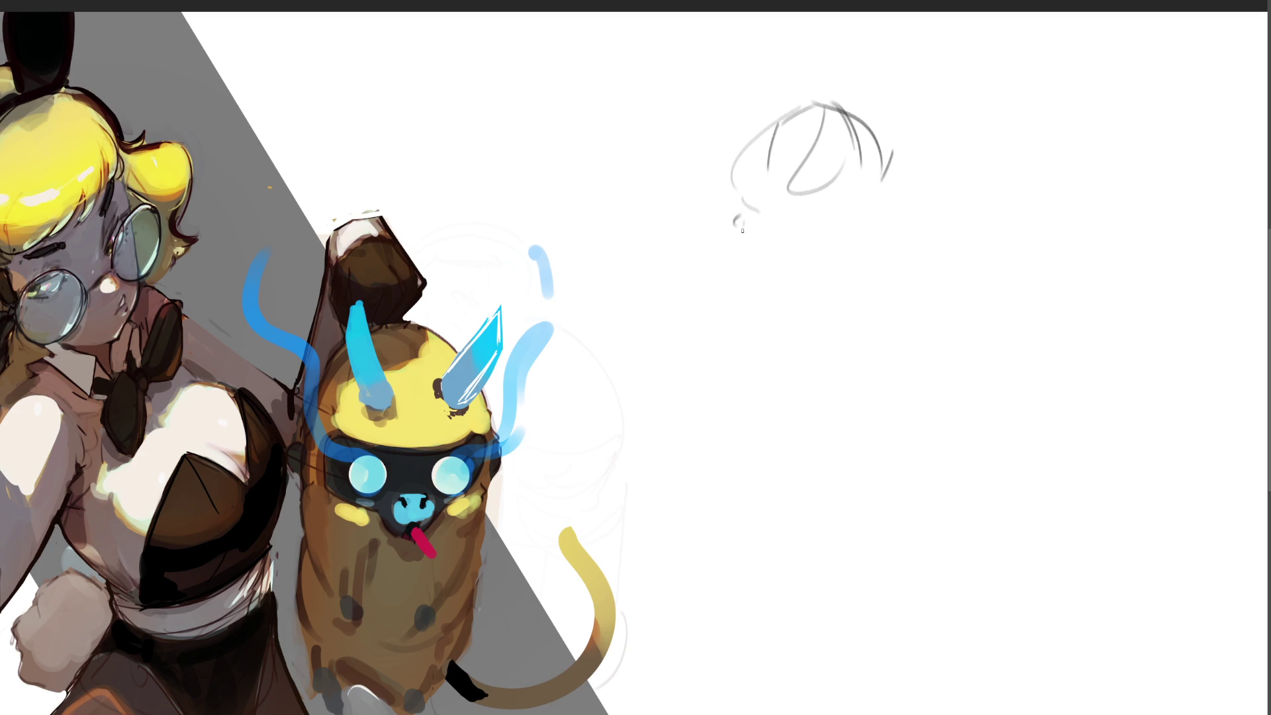
drag(801, 172, 783, 229)
drag(786, 222, 783, 241)
mouse_move(867, 178)
mouse_down()
mouse_move(865, 168)
mouse_move(879, 249)
mouse_move(871, 237)
mouse_move(827, 256)
mouse_move(849, 251)
mouse_move(788, 238)
mouse_up()
drag(781, 237, 856, 264)
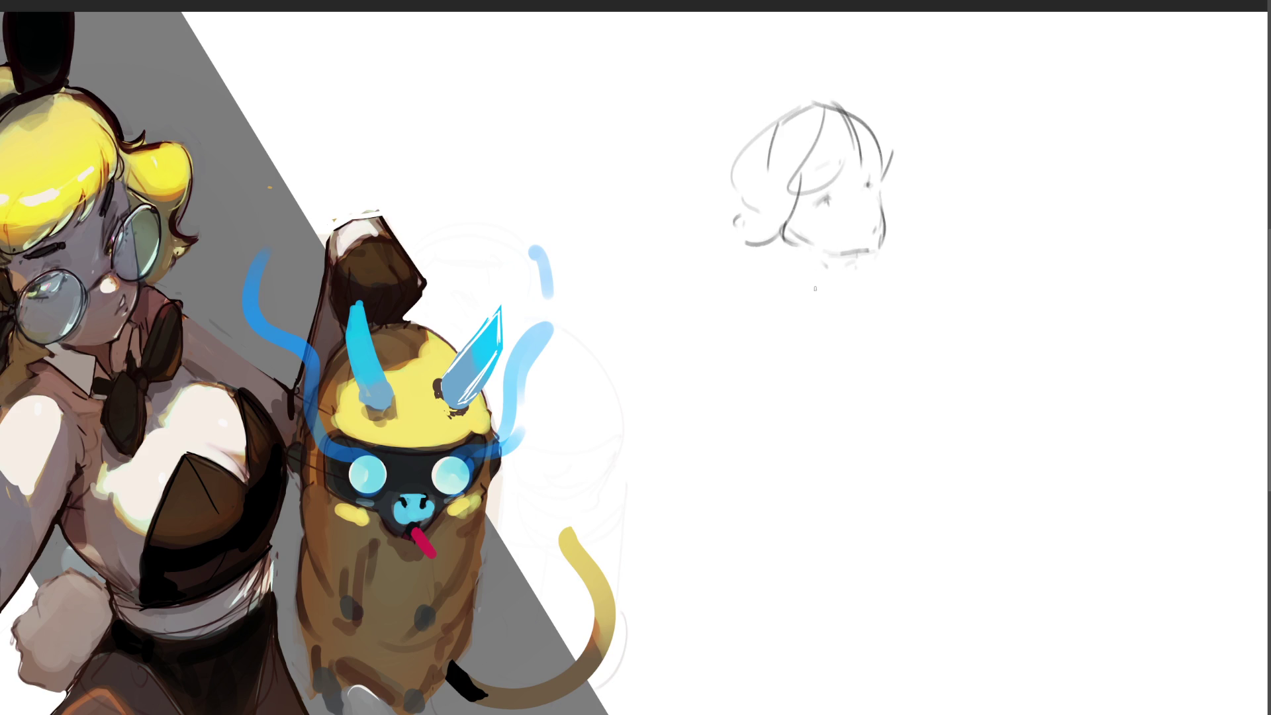
mouse_move(788, 237)
mouse_down()
mouse_move(850, 276)
mouse_move(856, 303)
mouse_up()
mouse_move(830, 254)
mouse_down()
mouse_move(871, 254)
mouse_move(820, 254)
mouse_move(859, 254)
mouse_up()
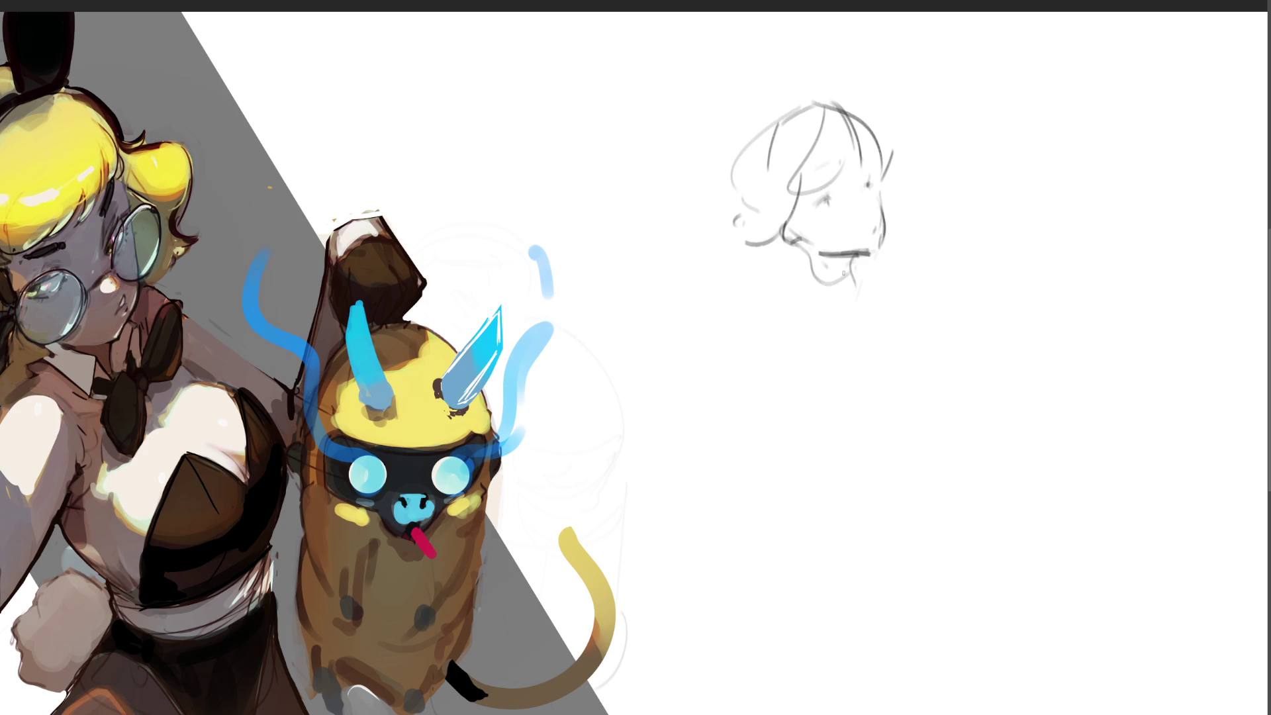
Sketch her neck, shoulders, collar, upper torso and chest shapes.
mouse_move(810, 264)
mouse_down()
mouse_move(776, 296)
mouse_move(858, 292)
mouse_move(896, 224)
mouse_move(877, 276)
mouse_move(800, 309)
mouse_move(748, 287)
mouse_move(735, 370)
mouse_up()
drag(736, 363, 899, 306)
drag(899, 305, 931, 345)
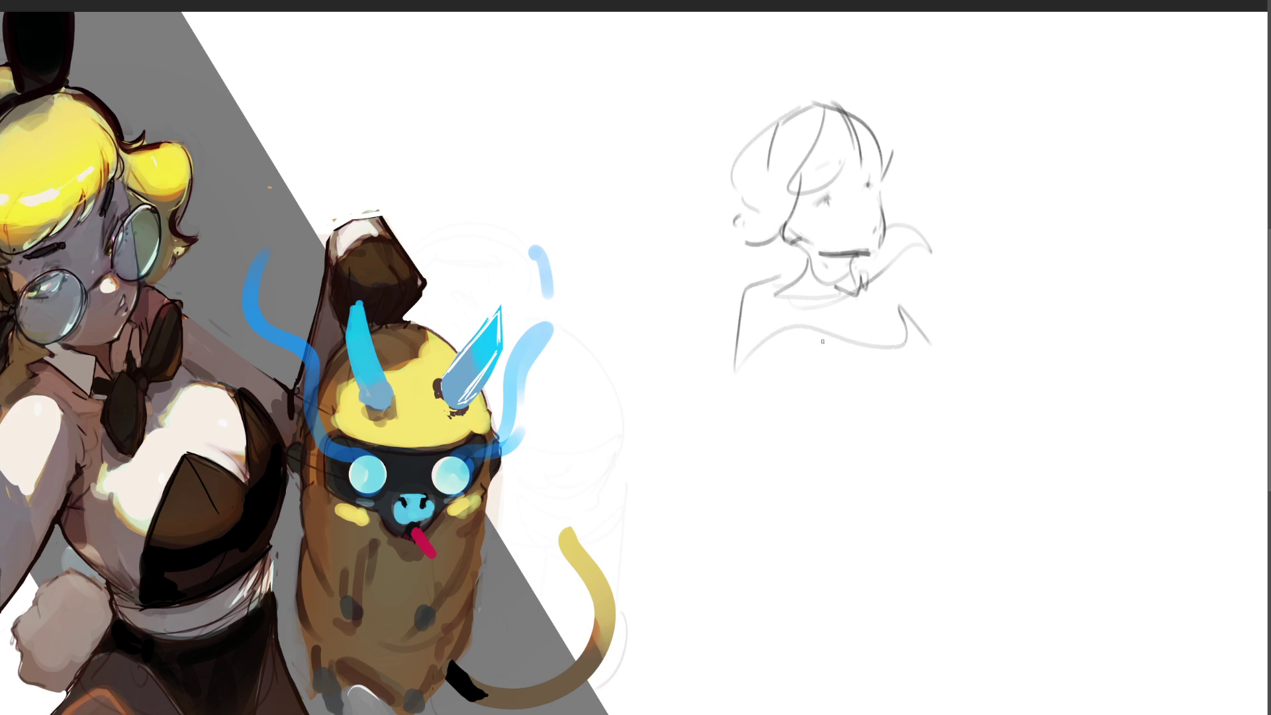
mouse_move(797, 336)
mouse_down()
mouse_move(892, 389)
mouse_move(899, 316)
mouse_move(930, 324)
mouse_move(906, 363)
mouse_up()
mouse_move(922, 315)
mouse_down()
mouse_move(952, 312)
mouse_move(984, 383)
mouse_up()
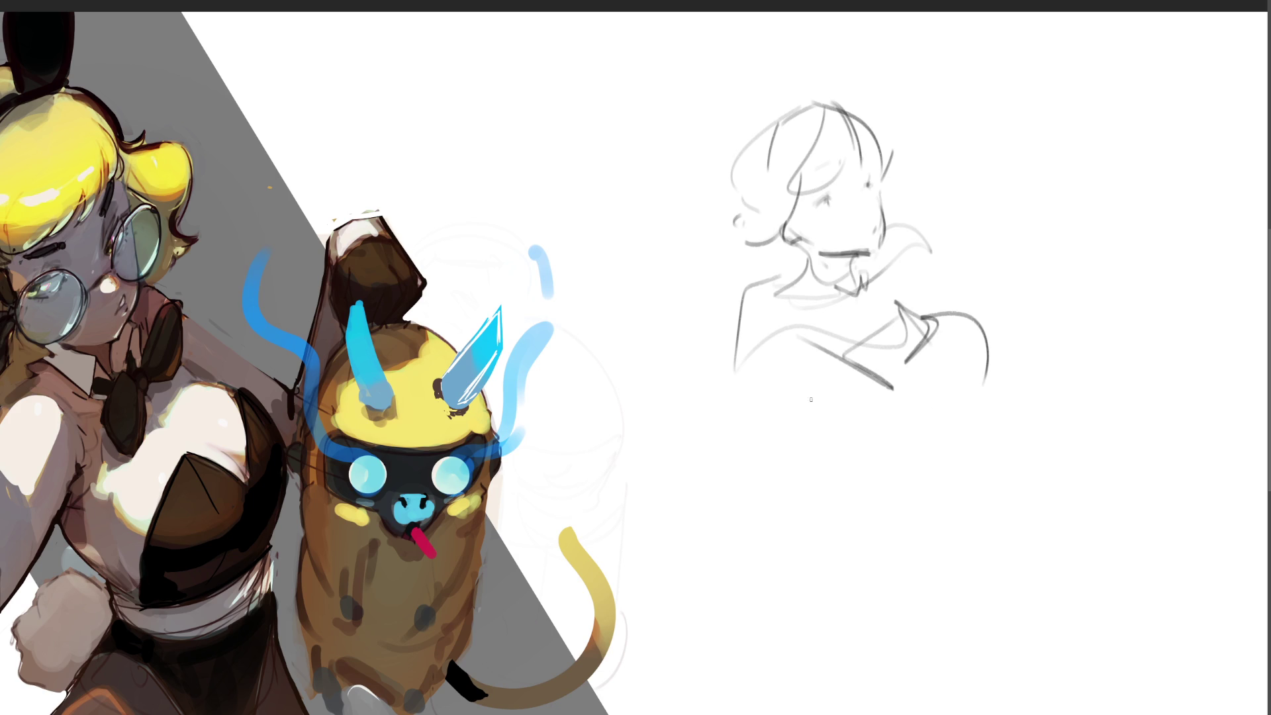
drag(801, 390, 927, 434)
drag(907, 358, 860, 346)
drag(881, 442, 986, 389)
mouse_move(985, 389)
mouse_down()
mouse_move(927, 491)
mouse_move(858, 474)
mouse_move(832, 440)
mouse_up()
Sketch the waist, hips and legs down to the bottom of the page.
mouse_move(833, 457)
mouse_down()
mouse_move(907, 451)
mouse_move(944, 515)
mouse_move(856, 593)
mouse_move(839, 551)
mouse_move(869, 626)
mouse_up()
drag(948, 530, 868, 625)
mouse_move(838, 466)
mouse_down()
mouse_move(773, 528)
mouse_move(770, 658)
mouse_up()
drag(810, 492, 760, 646)
mouse_move(822, 483)
mouse_down()
mouse_move(754, 559)
mouse_move(800, 678)
mouse_up()
drag(958, 513, 997, 623)
drag(977, 576, 972, 713)
drag(888, 608, 900, 714)
mouse_move(801, 491)
mouse_down()
mouse_move(771, 698)
mouse_move(781, 714)
mouse_up()
drag(866, 598, 941, 714)
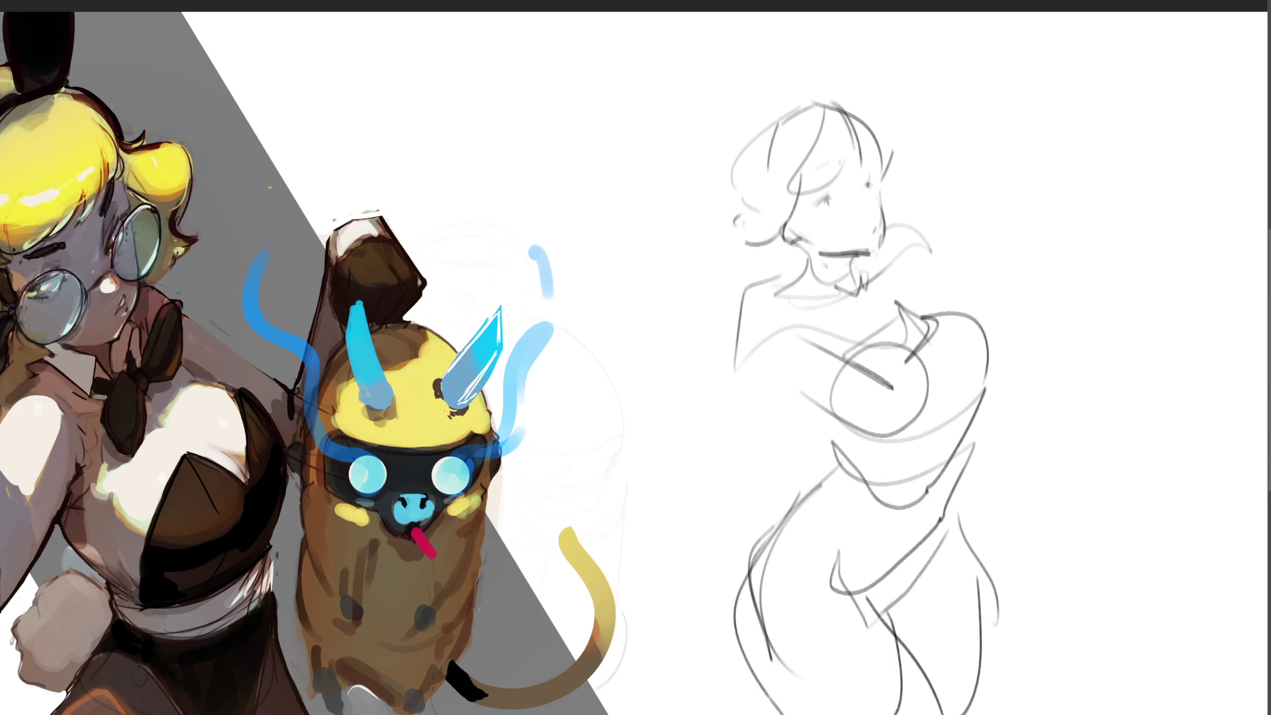
Sketch the left arm and hand, then the right shoulder and raised arm.
drag(743, 291, 723, 430)
mouse_move(778, 361)
mouse_down()
mouse_move(736, 454)
mouse_move(640, 498)
mouse_up()
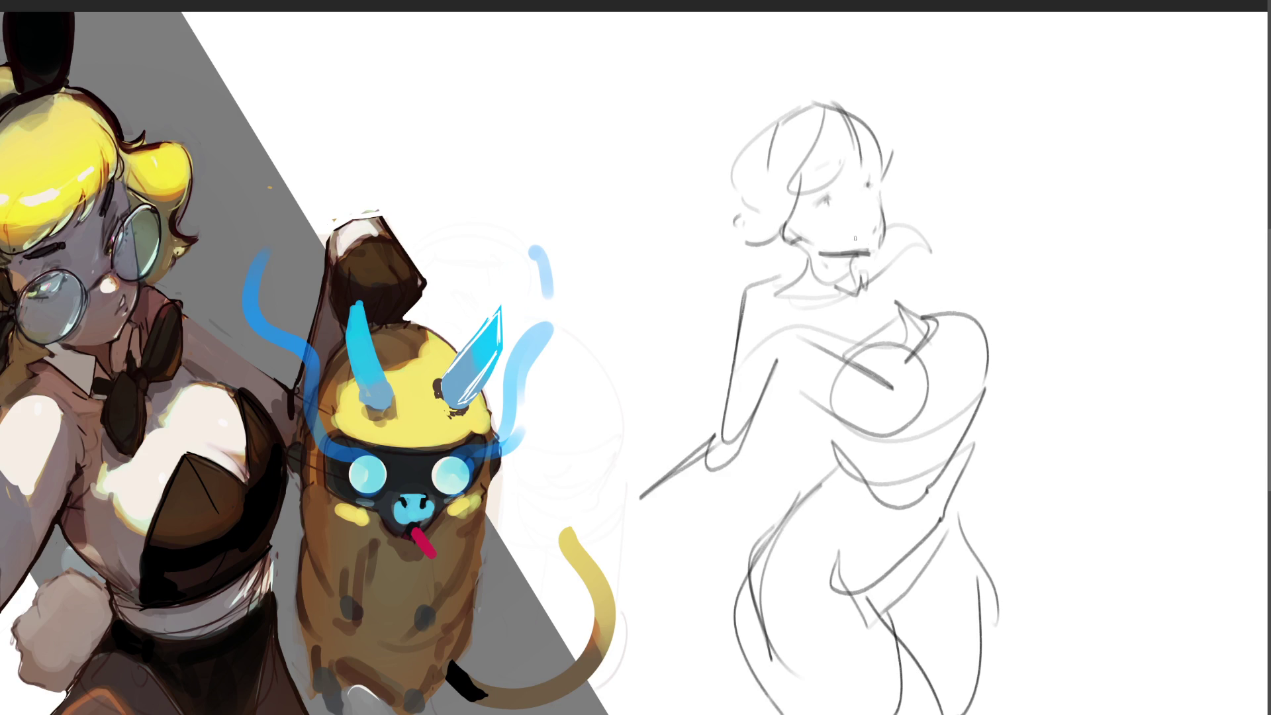
drag(899, 234, 987, 227)
drag(906, 278, 986, 231)
drag(962, 110, 1005, 266)
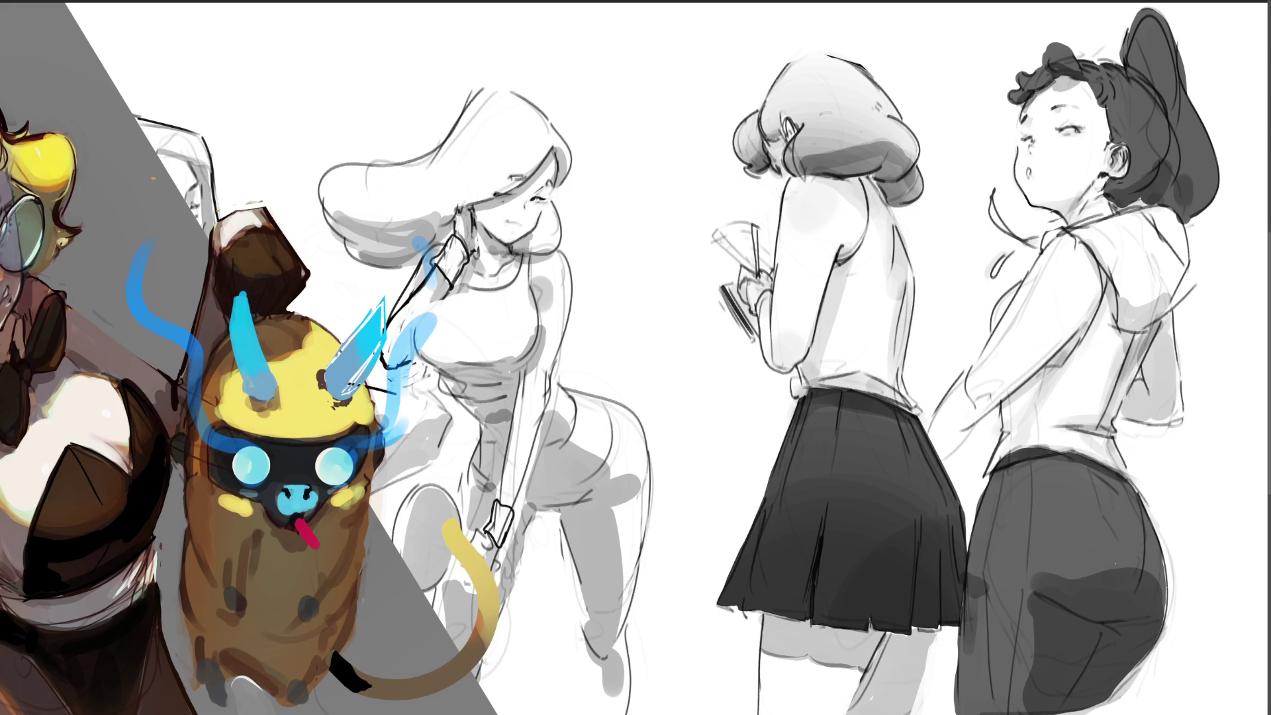
Skew the sketch layer so its top leans slightly left with Ctrl+T.
key(ctrl+t)
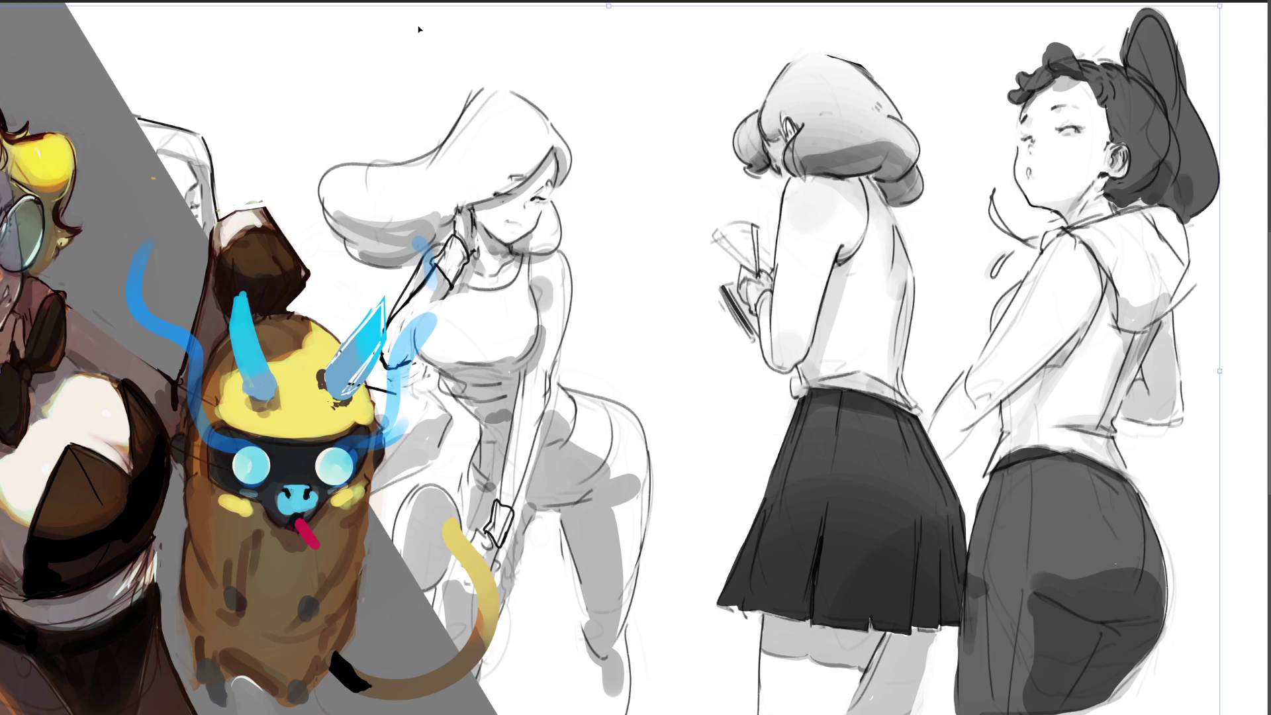
drag(607, 6, 578, 7)
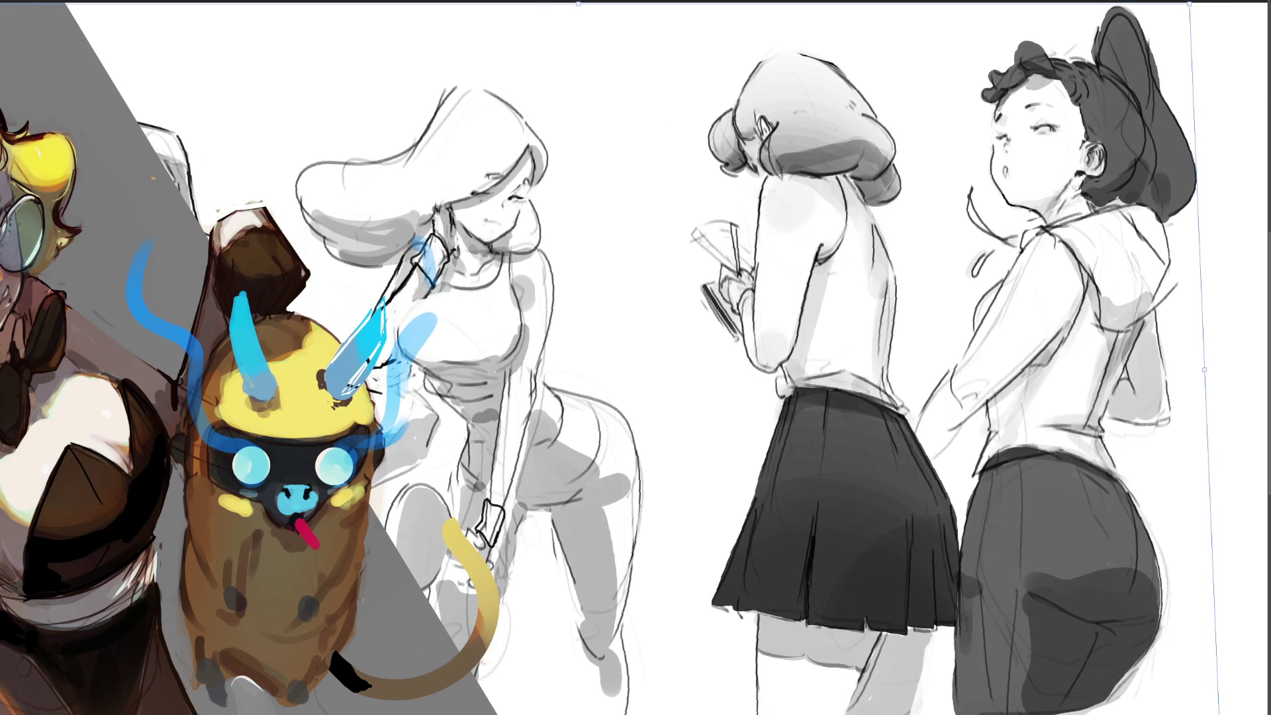
key(Return)
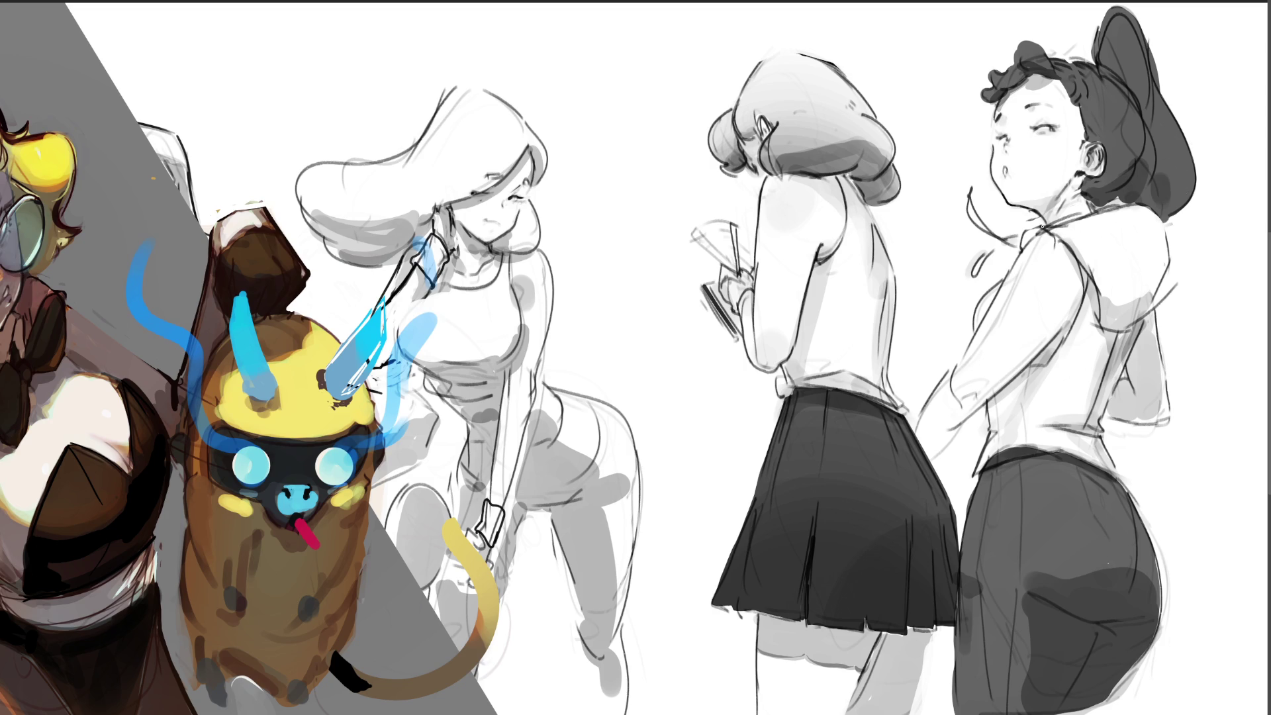
Ink the bun-haired girl's collar tie, hood edge, bun outline and a curly hair strand.
mouse_move(1043, 227)
mouse_down()
mouse_move(1021, 248)
mouse_move(1116, 208)
mouse_move(1142, 203)
mouse_move(1153, 216)
mouse_up()
drag(1166, 230, 1156, 304)
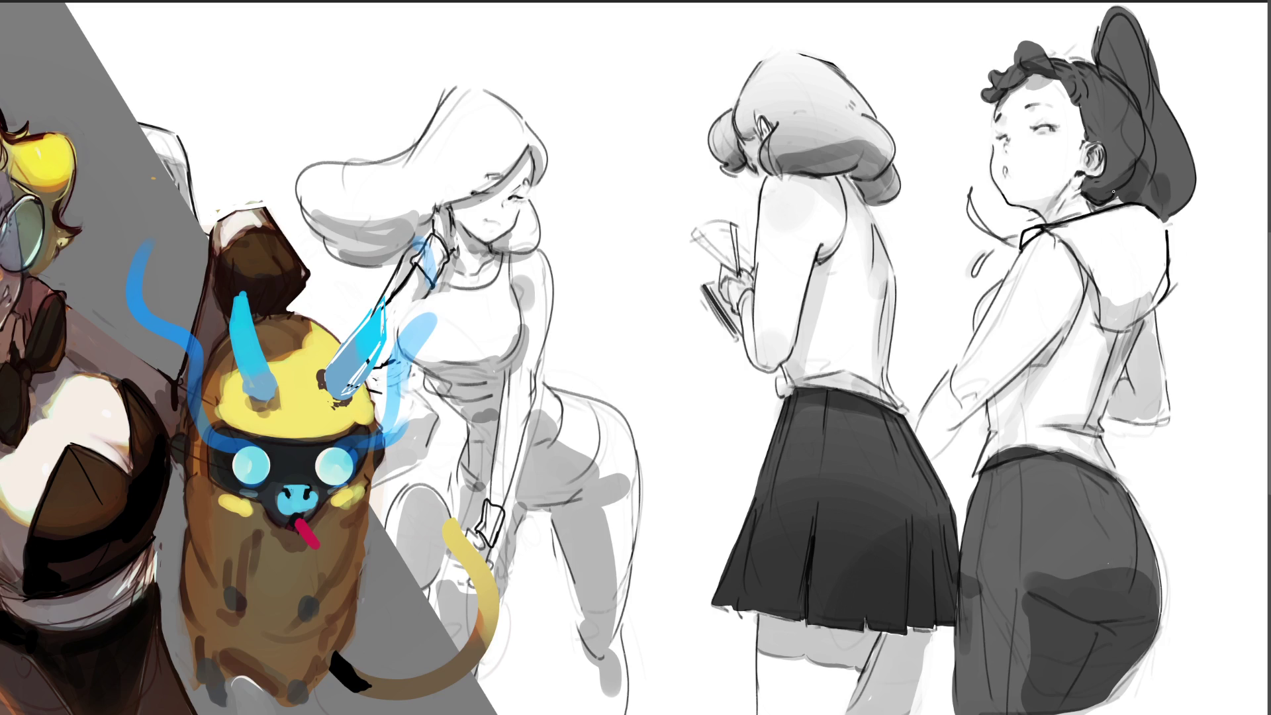
drag(1148, 125, 1144, 141)
drag(1106, 70, 1114, 62)
mouse_move(1109, 10)
mouse_down()
mouse_move(1093, 56)
mouse_move(1133, 6)
mouse_move(1192, 255)
mouse_up()
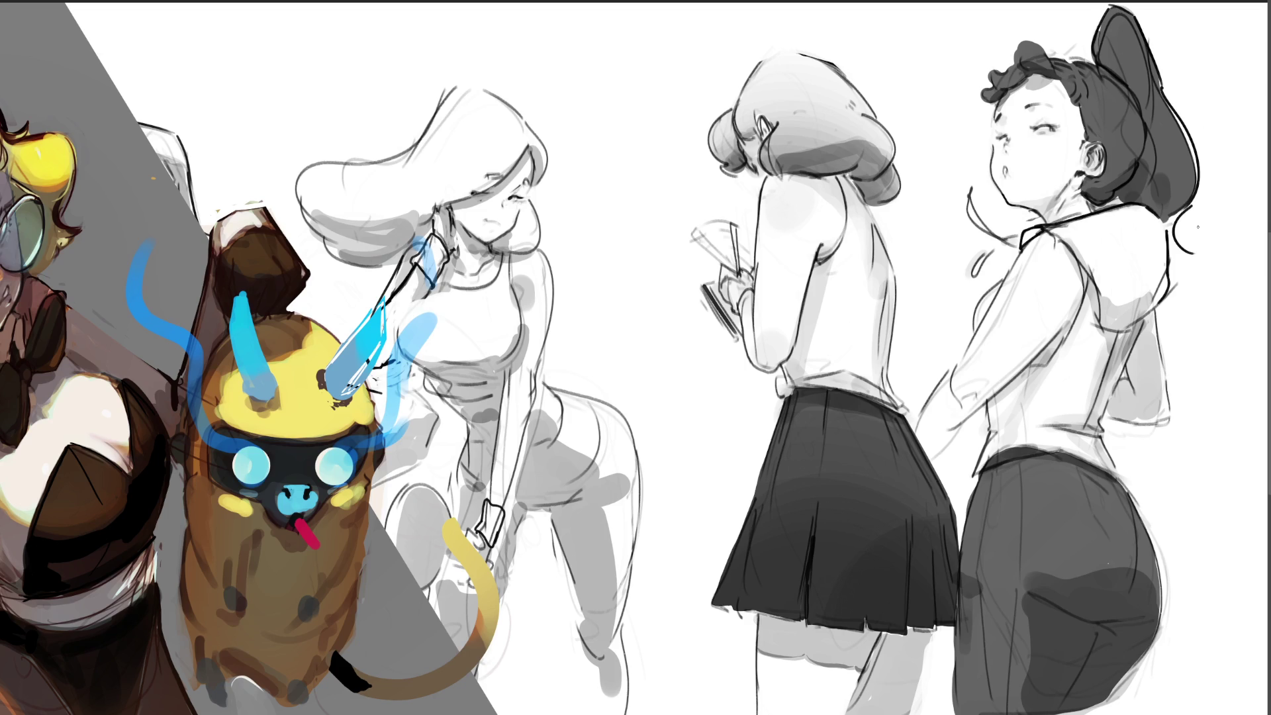
mouse_move(1190, 208)
mouse_down()
mouse_move(1185, 246)
mouse_move(1215, 256)
mouse_up()
mouse_move(1181, 199)
mouse_down()
mouse_move(1171, 225)
mouse_move(1185, 255)
mouse_move(1202, 235)
mouse_move(1200, 257)
mouse_move(1212, 251)
mouse_up()
Replace the light shading on the hanging curl with a dark grey fill.
key(ctrl+z)
key(ctrl+z)
mouse_move(1178, 212)
mouse_down()
mouse_move(1173, 225)
mouse_move(1212, 251)
mouse_move(1172, 225)
mouse_move(1202, 255)
mouse_up()
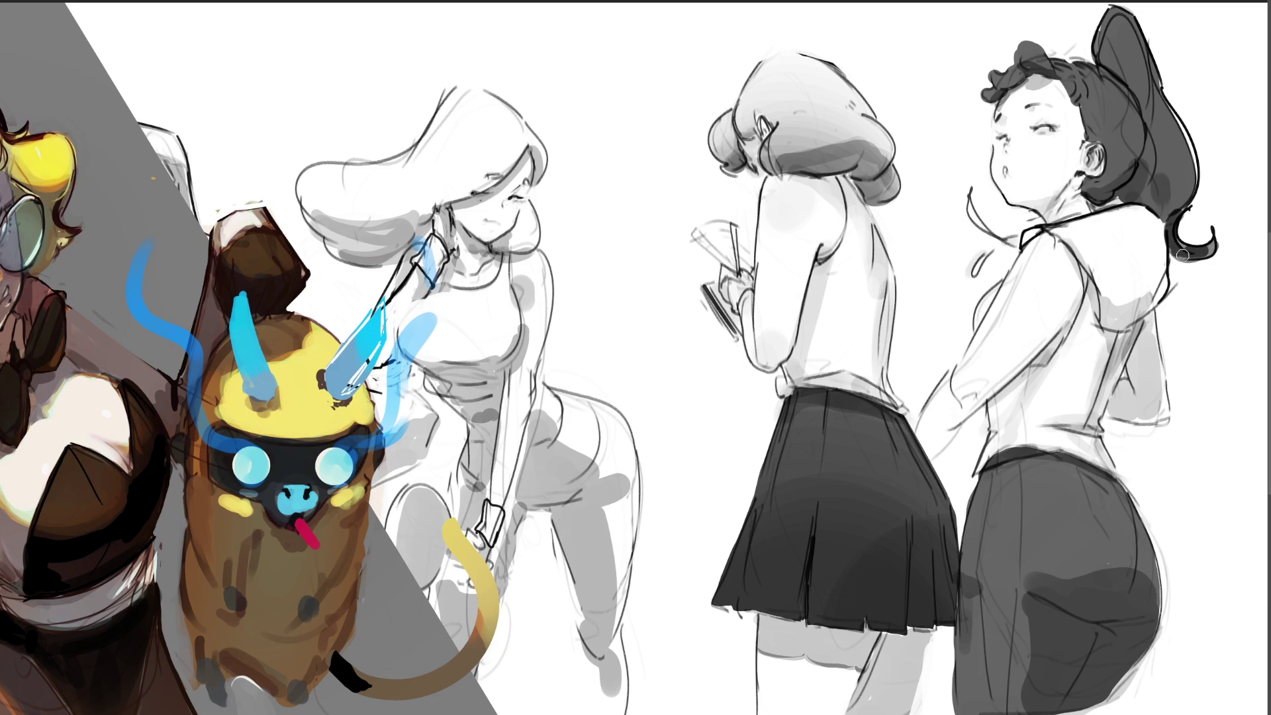
key(ctrl+z)
key(ctrl+z)
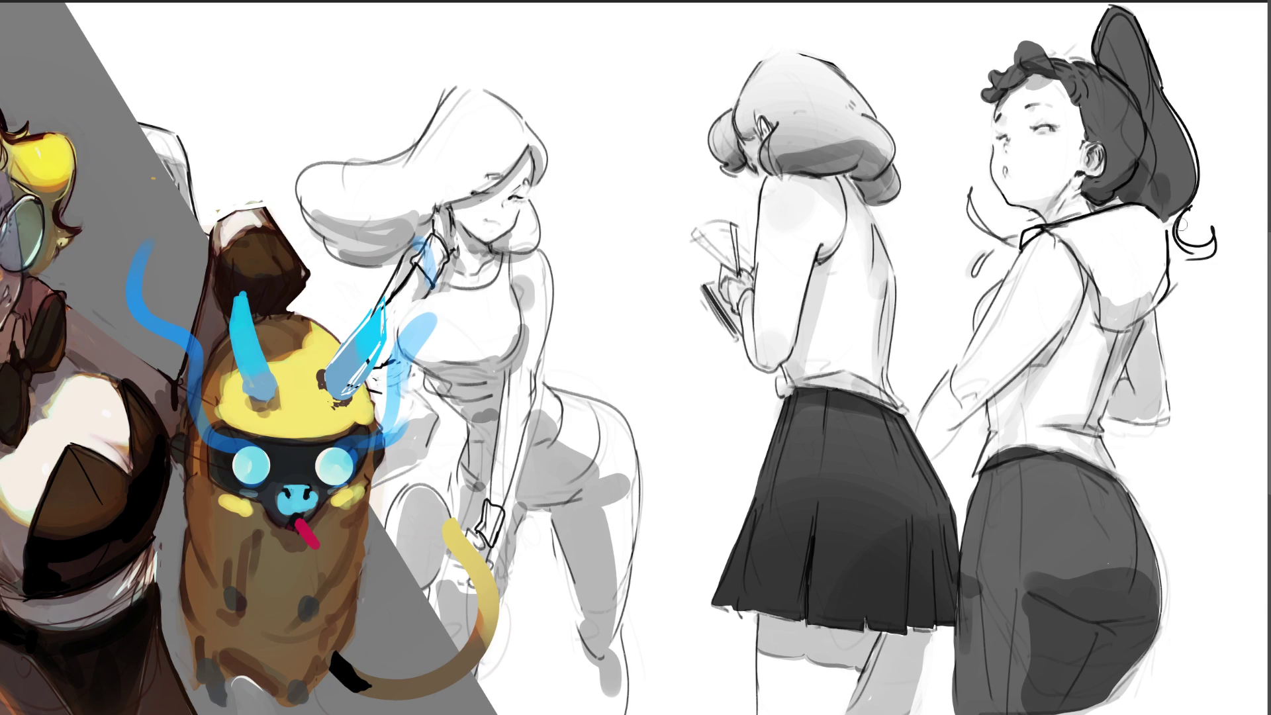
mouse_move(1176, 212)
mouse_down()
mouse_move(1186, 251)
mouse_move(1212, 255)
mouse_move(1215, 226)
mouse_move(1180, 261)
mouse_move(1188, 297)
mouse_move(1180, 260)
mouse_up()
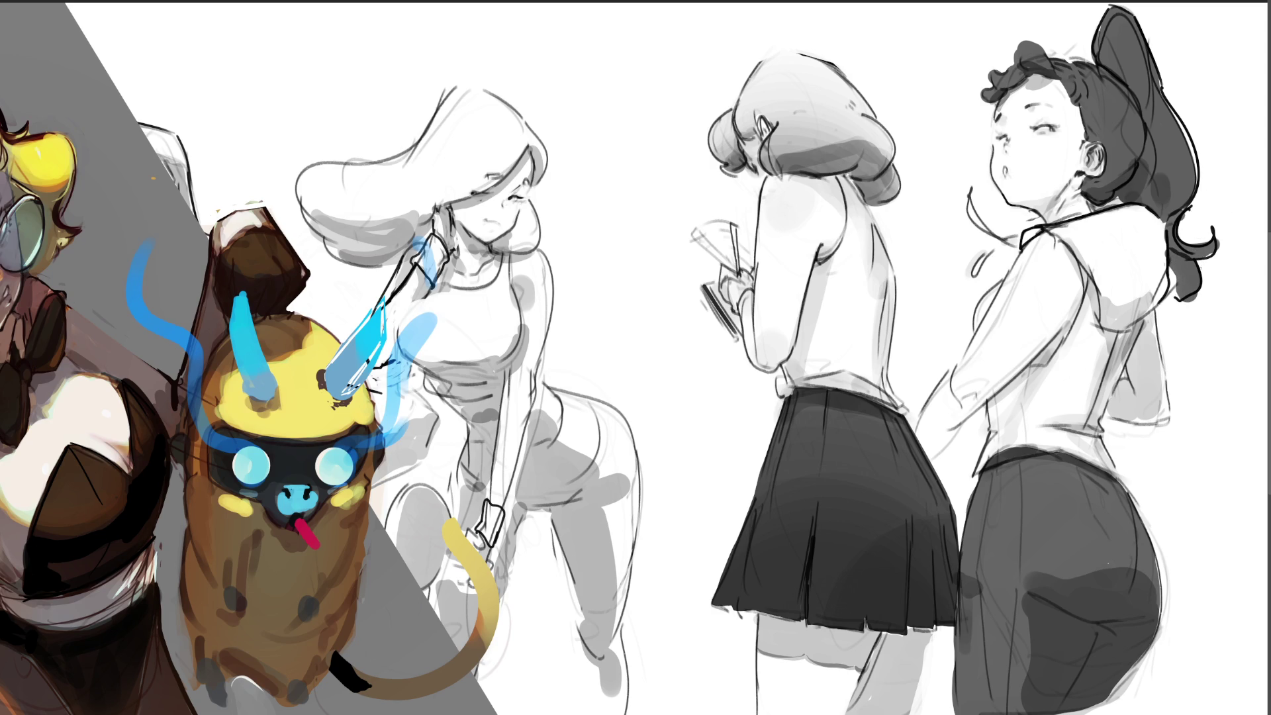
mouse_move(1200, 271)
mouse_down()
mouse_move(1182, 301)
mouse_move(1216, 242)
mouse_up()
Trace darker pencil lines along her back, sleeve, arm and side of the torso.
mouse_move(1168, 272)
mouse_down()
mouse_move(1128, 327)
mouse_move(1157, 334)
mouse_move(1172, 415)
mouse_move(1107, 420)
mouse_up()
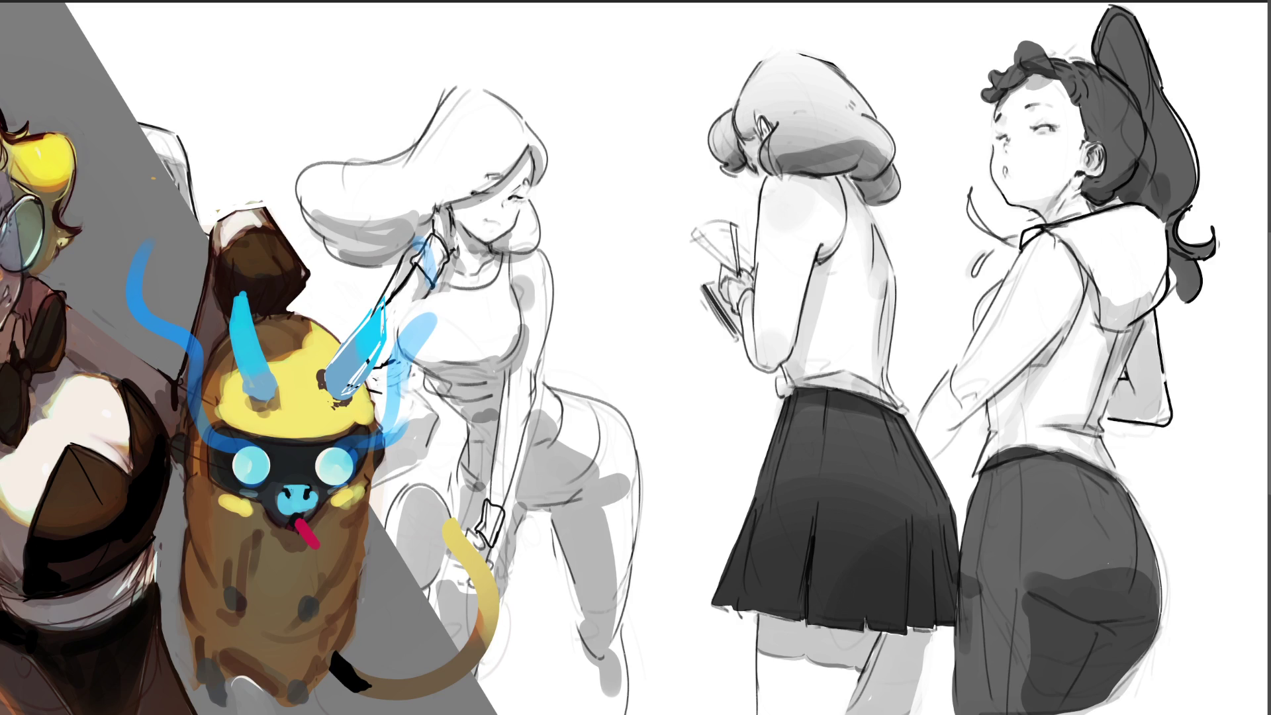
drag(1126, 362, 1120, 380)
mouse_move(1067, 322)
mouse_down()
mouse_move(954, 426)
mouse_move(937, 459)
mouse_up()
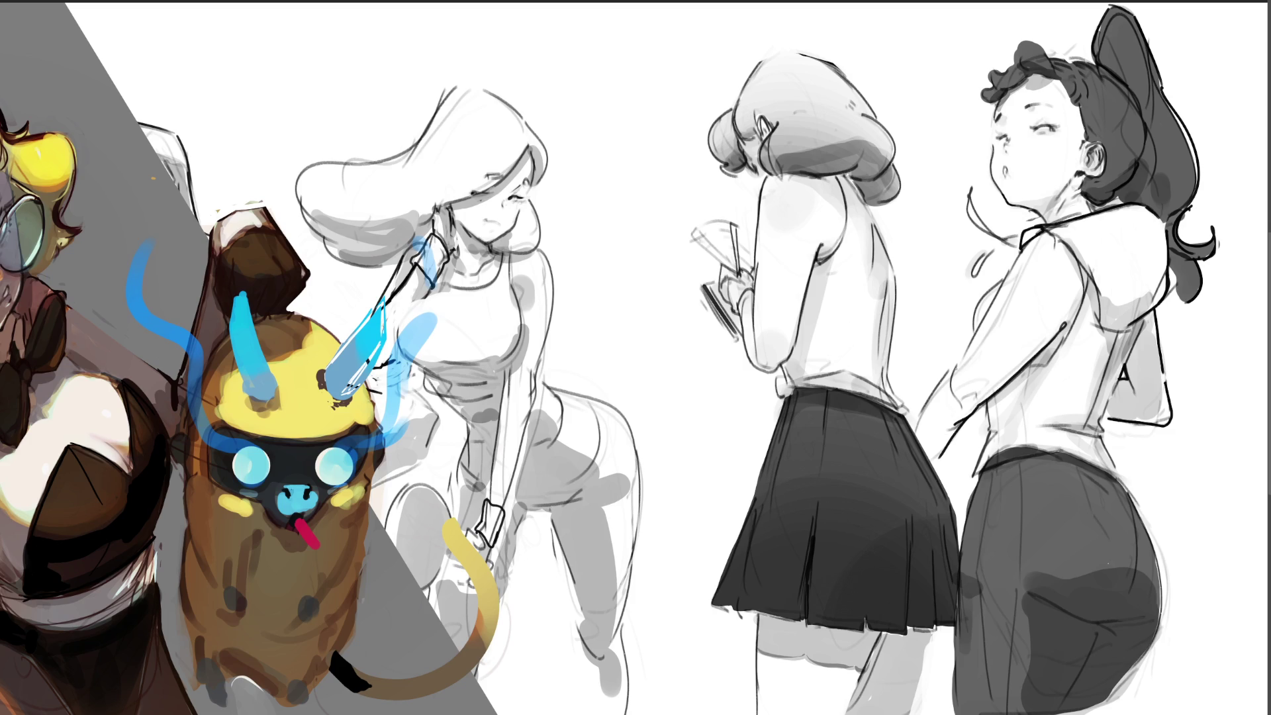
drag(960, 359, 913, 432)
mouse_move(960, 358)
mouse_down()
mouse_move(1013, 266)
mouse_move(974, 331)
mouse_up()
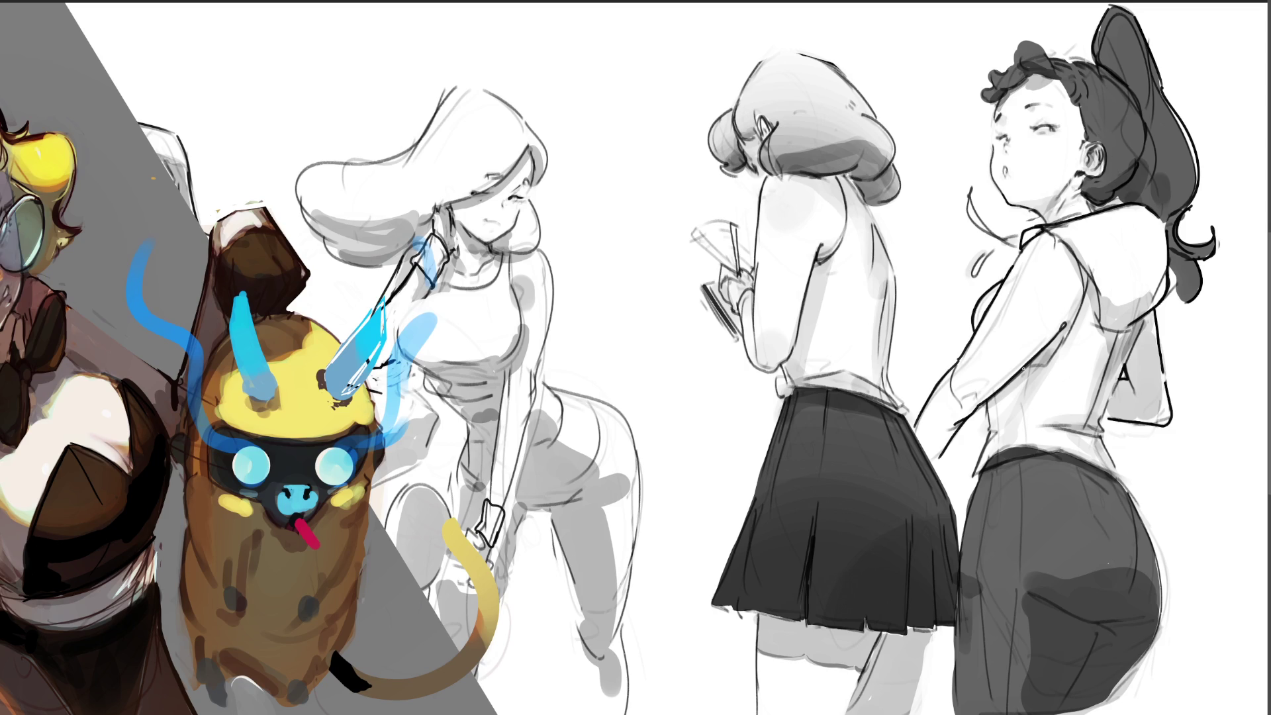
drag(1024, 368, 1012, 405)
drag(1020, 375, 1012, 448)
mouse_move(982, 402)
mouse_down()
mouse_move(991, 434)
mouse_move(974, 477)
mouse_move(1047, 446)
mouse_up()
Ink the skirt edges, then add a light grey waistband dab and highlight stripe down the skirt.
mouse_move(993, 475)
mouse_down()
mouse_move(974, 586)
mouse_move(988, 705)
mouse_up()
drag(1019, 455, 1010, 705)
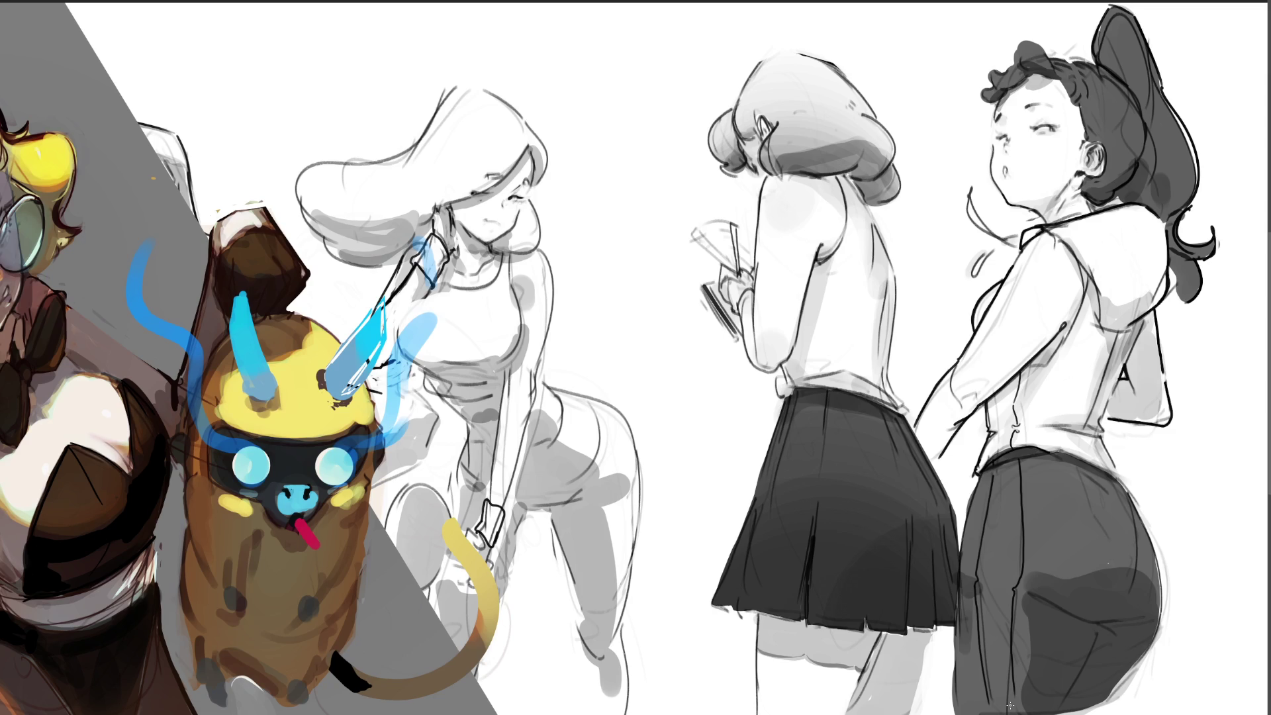
mouse_move(1013, 465)
mouse_down()
mouse_move(999, 475)
mouse_move(987, 582)
mouse_up()
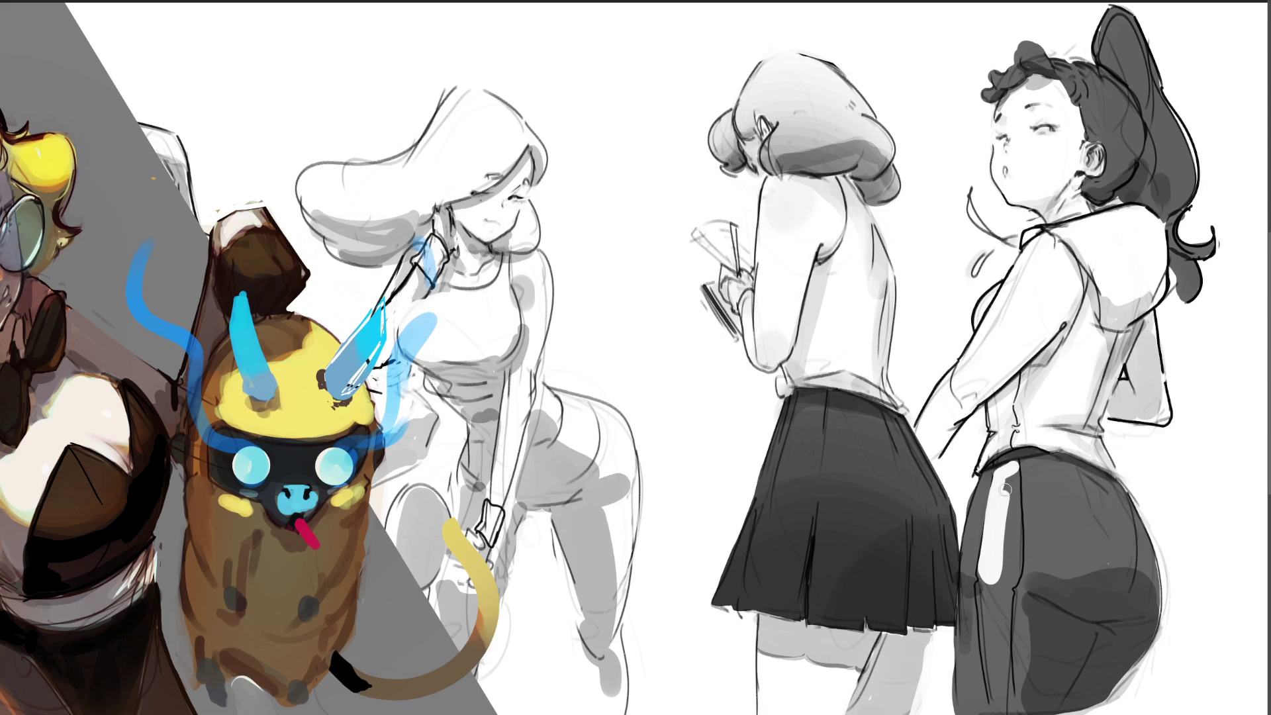
mouse_move(1012, 472)
mouse_down()
mouse_move(1011, 577)
mouse_move(986, 589)
mouse_move(991, 702)
mouse_move(1001, 593)
mouse_move(1000, 708)
mouse_move(997, 596)
mouse_up()
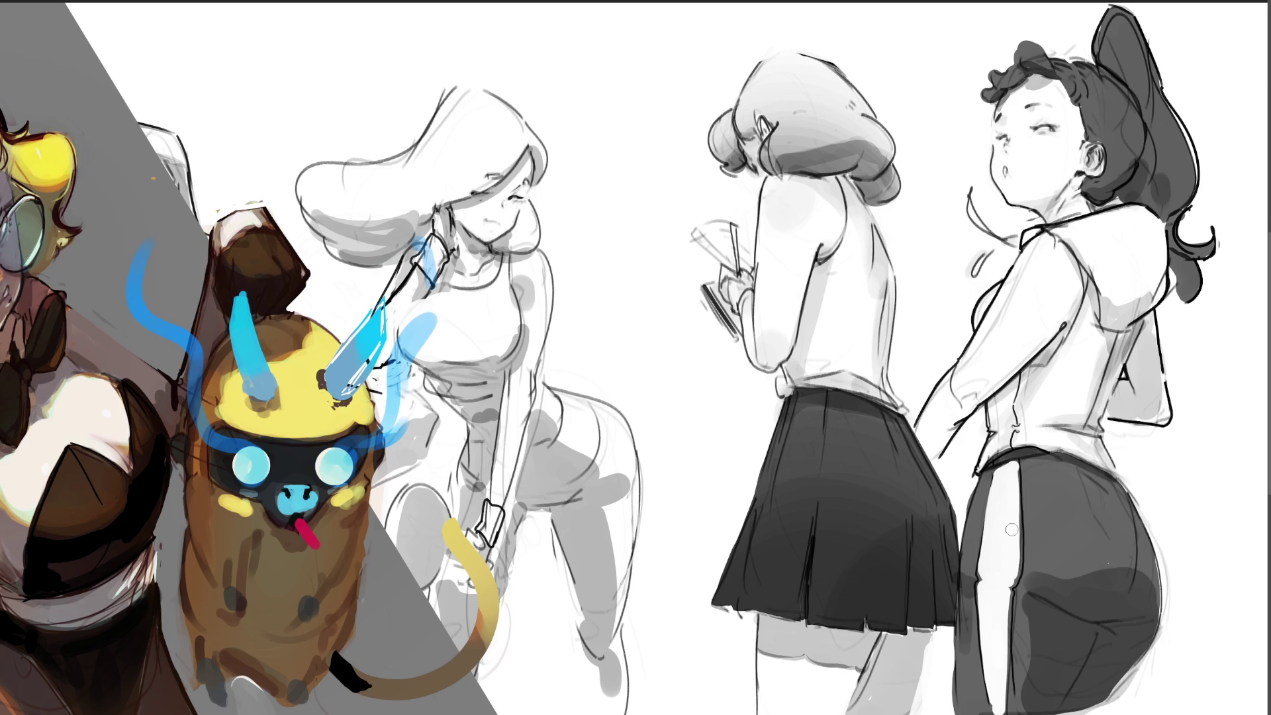
Remove the skirt highlights and pencil in the skirt's crease, left and right edges and fold.
key(ctrl+z)
key(ctrl+z)
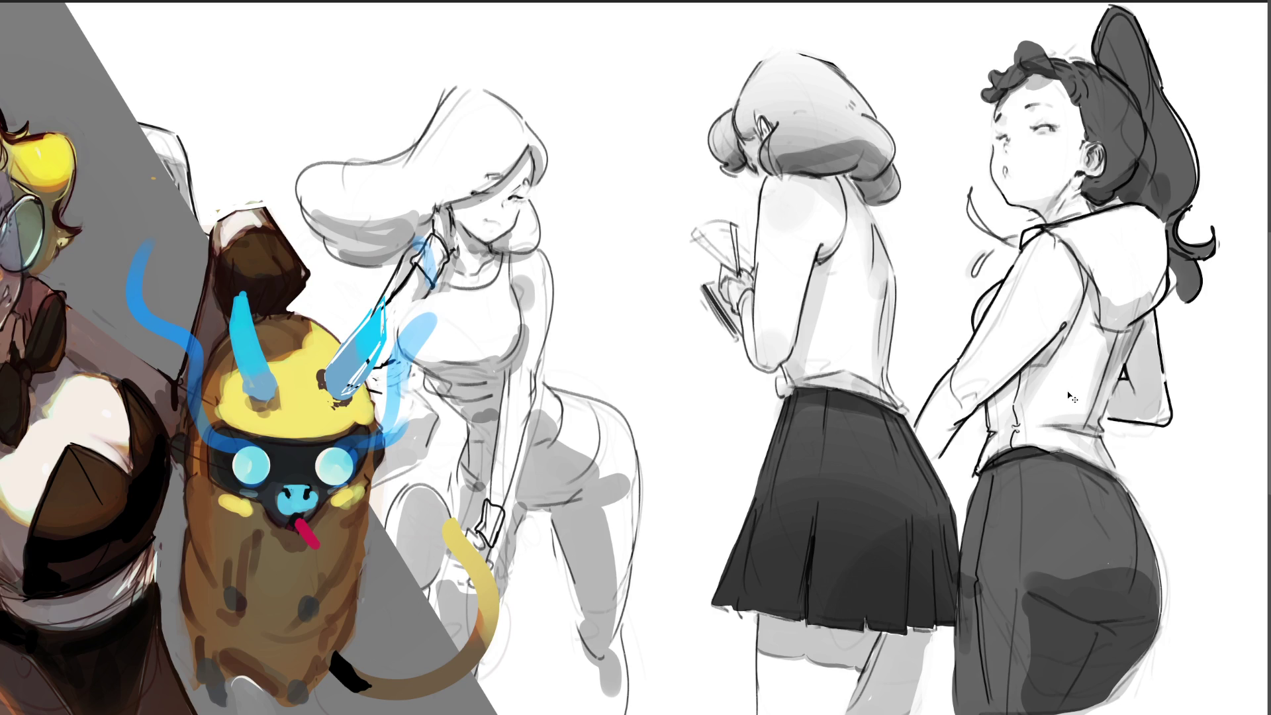
key(ctrl+z)
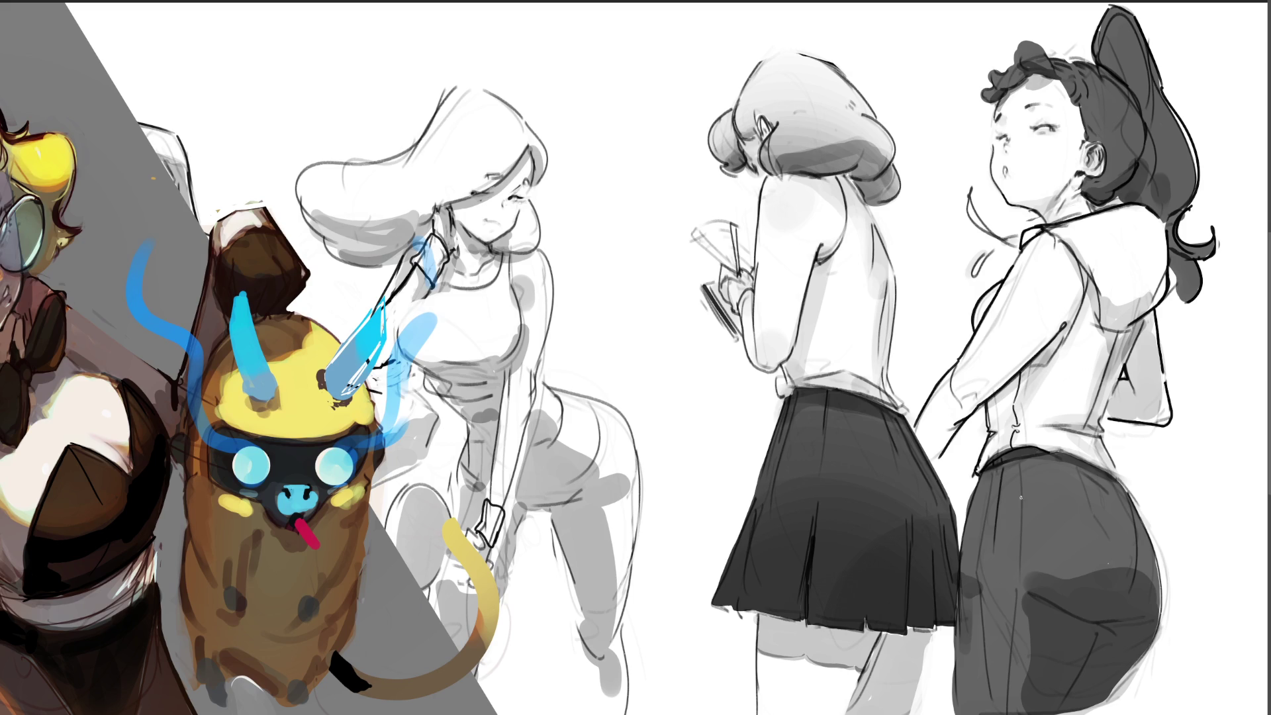
drag(993, 566, 987, 713)
drag(982, 477, 961, 574)
mouse_move(957, 622)
mouse_down()
mouse_move(955, 714)
mouse_move(962, 705)
mouse_up()
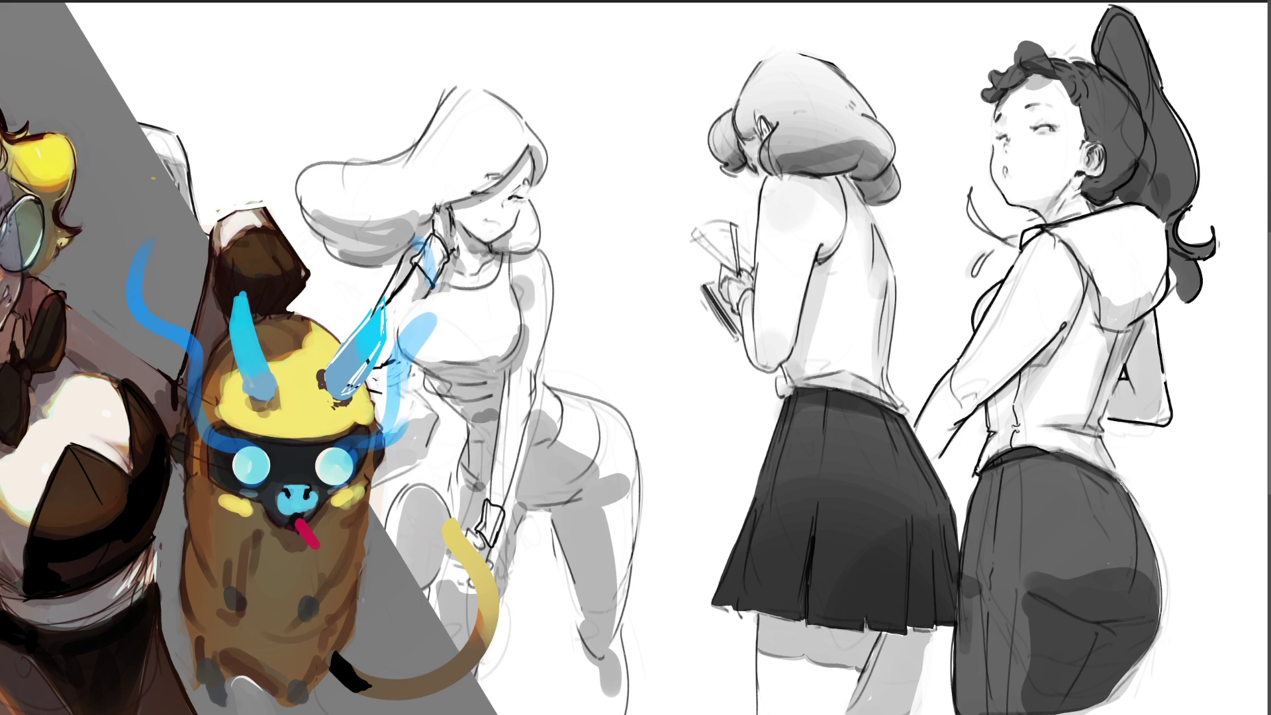
mouse_move(1121, 482)
mouse_down()
mouse_move(1161, 567)
mouse_move(1162, 606)
mouse_move(1154, 649)
mouse_move(1101, 705)
mouse_up()
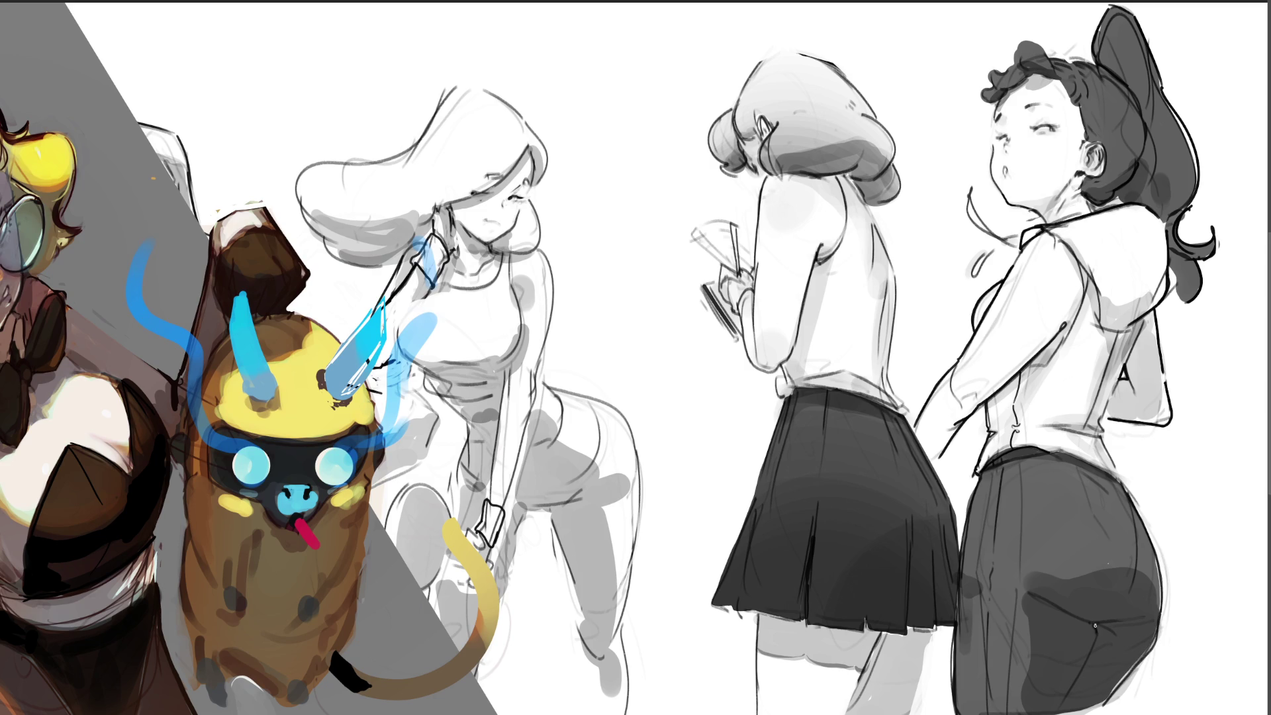
mouse_move(1095, 625)
mouse_down()
mouse_move(1116, 622)
mouse_move(1096, 626)
mouse_move(1113, 630)
mouse_move(1059, 714)
mouse_move(1104, 629)
mouse_move(1134, 613)
mouse_move(1100, 625)
mouse_up()
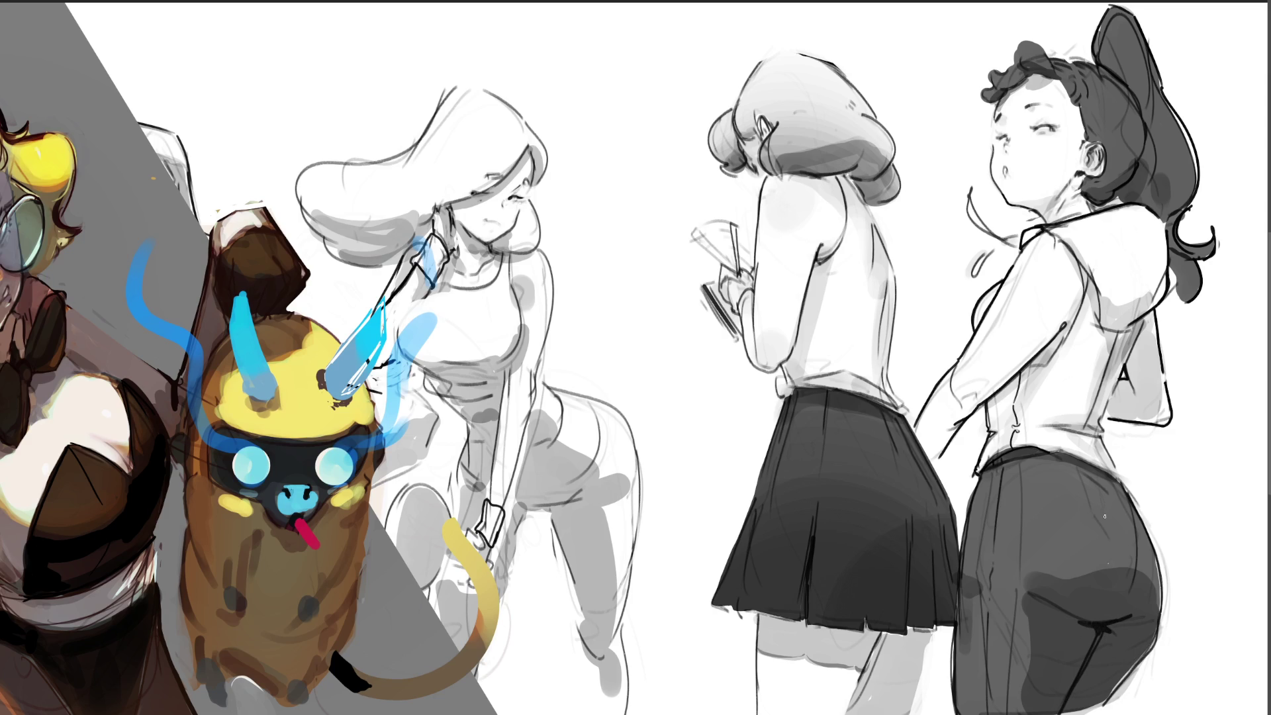
Line the right girl's hip, shirt side and back, plus a shirt mark and collar button.
drag(1130, 483, 1121, 497)
drag(1102, 435, 1128, 488)
drag(1099, 418, 1107, 398)
drag(1145, 318, 1124, 363)
mouse_move(1099, 314)
mouse_down()
mouse_move(1106, 331)
mouse_move(1139, 322)
mouse_up()
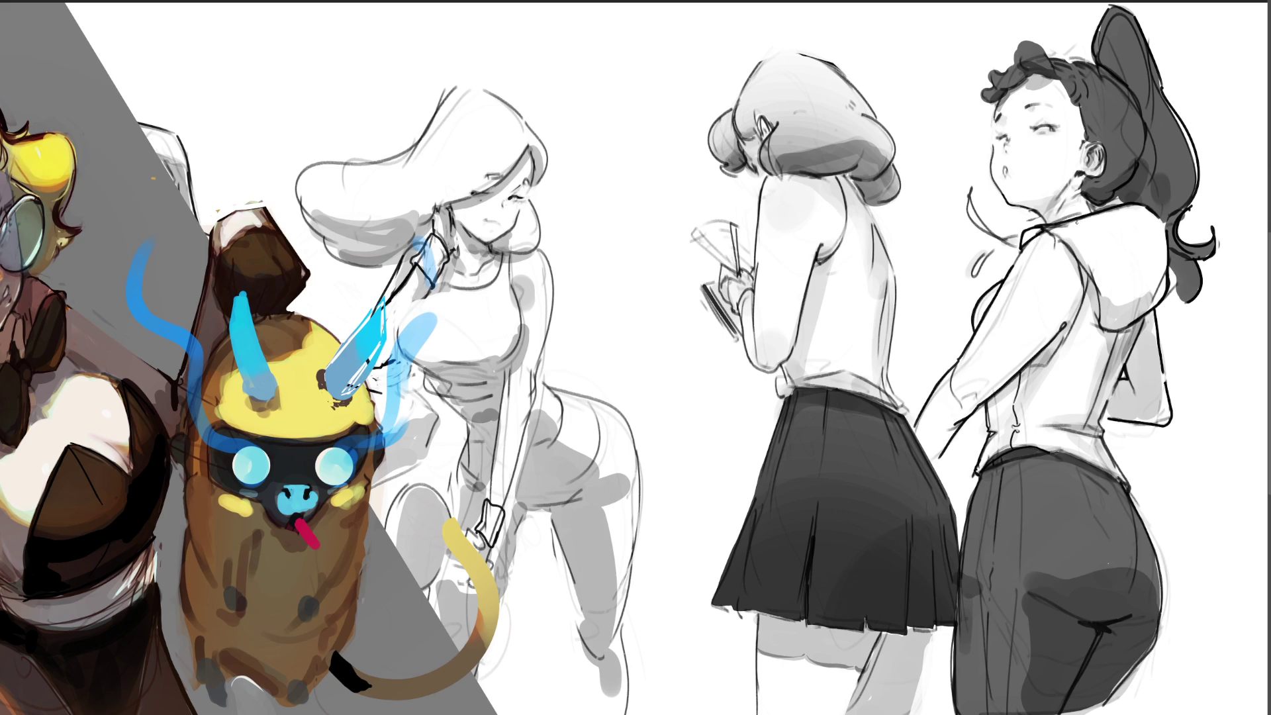
mouse_move(970, 395)
mouse_down()
mouse_move(983, 392)
mouse_move(966, 398)
mouse_up()
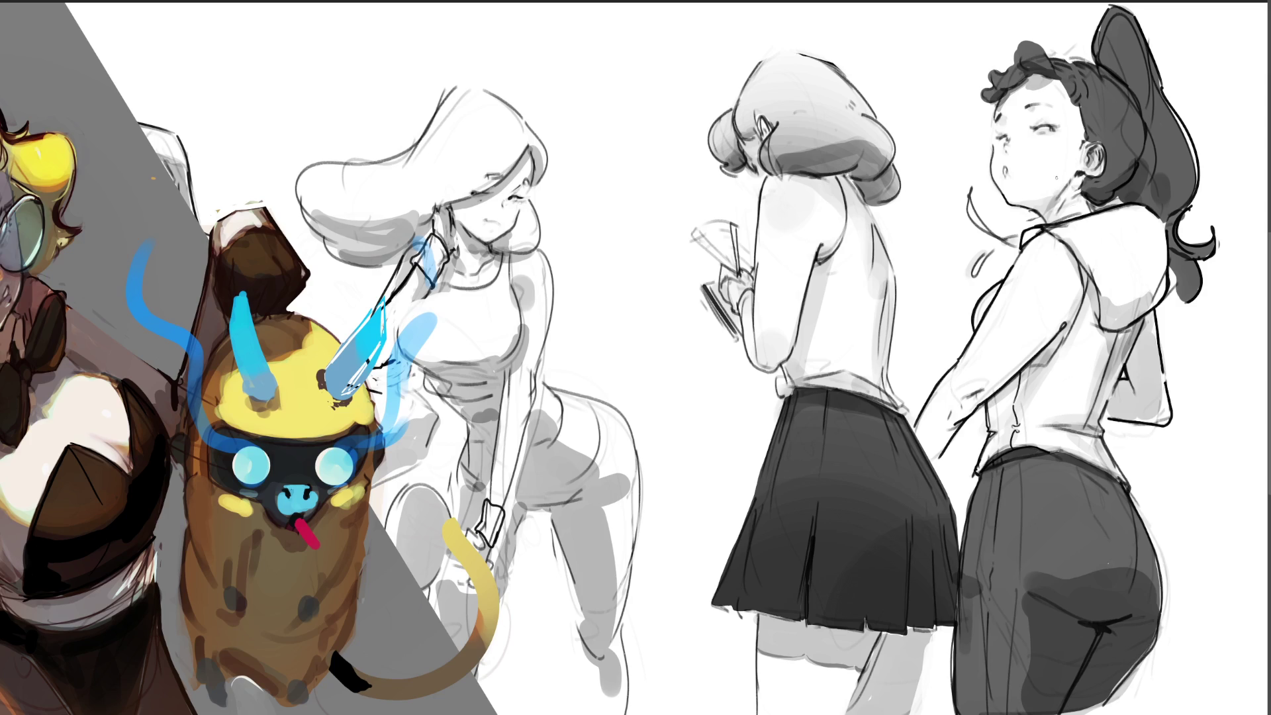
mouse_move(1039, 242)
mouse_down()
mouse_move(1036, 254)
mouse_move(1042, 241)
mouse_up()
Letter CAPT on the sleeve's arm patch and outline a round patch on the shoulder.
mouse_move(1012, 301)
mouse_down()
mouse_move(998, 313)
mouse_move(1024, 307)
mouse_move(1014, 327)
mouse_move(999, 323)
mouse_move(1043, 327)
mouse_move(1023, 344)
mouse_move(1032, 354)
mouse_up()
drag(1011, 309, 1015, 319)
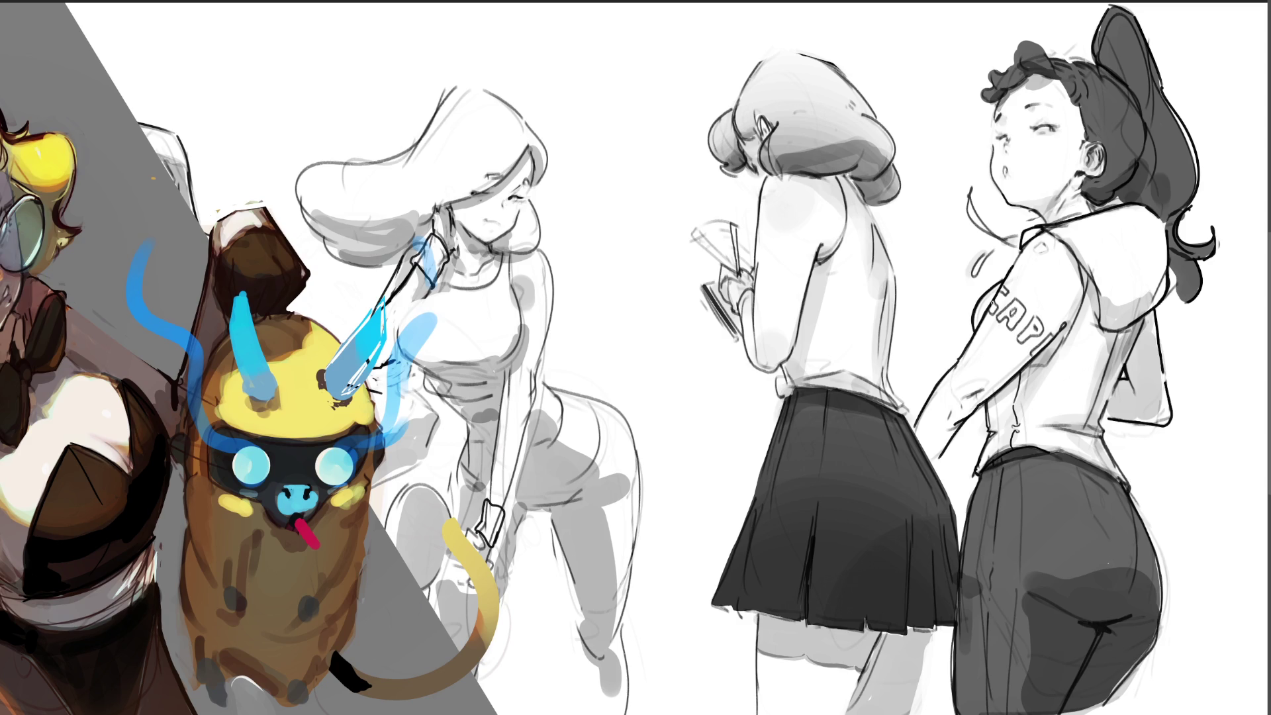
mouse_move(991, 305)
mouse_down()
mouse_move(1007, 296)
mouse_move(1006, 323)
mouse_up()
mouse_move(1003, 301)
mouse_down()
mouse_move(1022, 339)
mouse_move(1036, 331)
mouse_move(1018, 344)
mouse_move(1036, 349)
mouse_up()
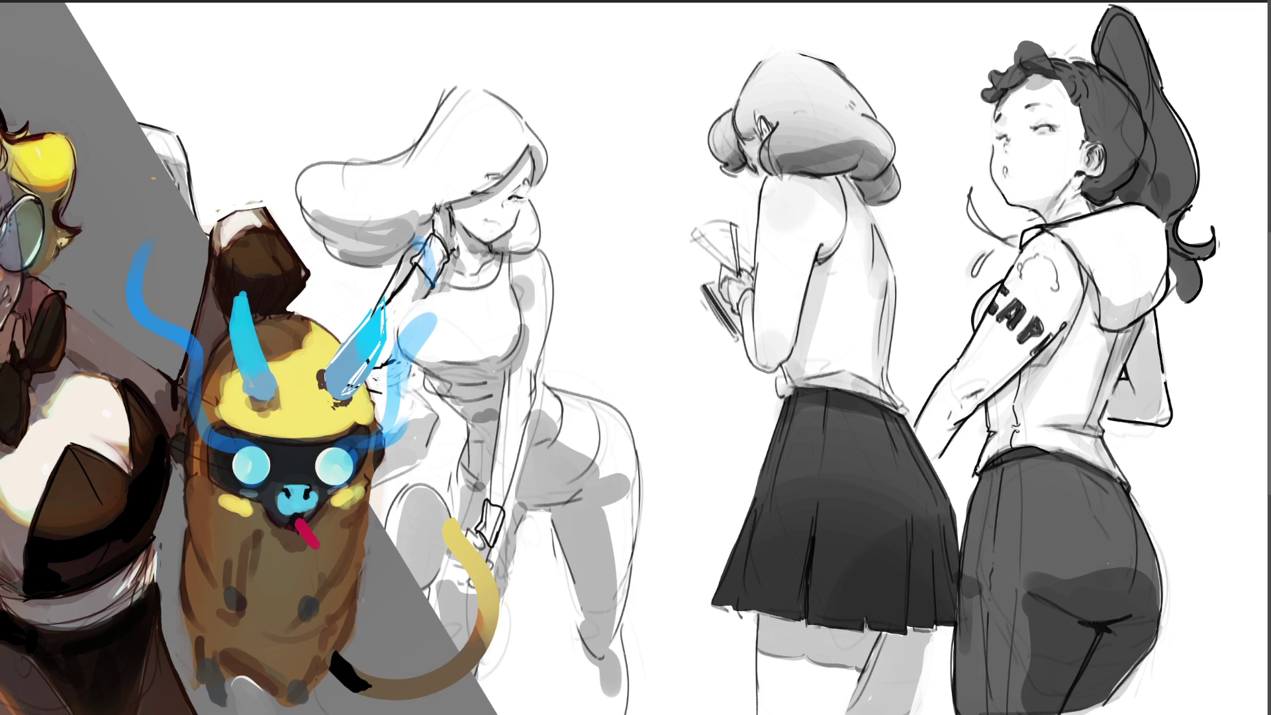
mouse_move(1043, 292)
mouse_down()
mouse_move(1026, 282)
mouse_move(1045, 267)
mouse_move(1028, 264)
mouse_move(1027, 280)
mouse_move(1044, 267)
mouse_up()
Ink the CAPT sleeve letters bolder and draw a straw in the middle girl's drink, undoing a stray stroke.
mouse_move(993, 321)
mouse_down()
mouse_move(1033, 354)
mouse_move(1046, 326)
mouse_up()
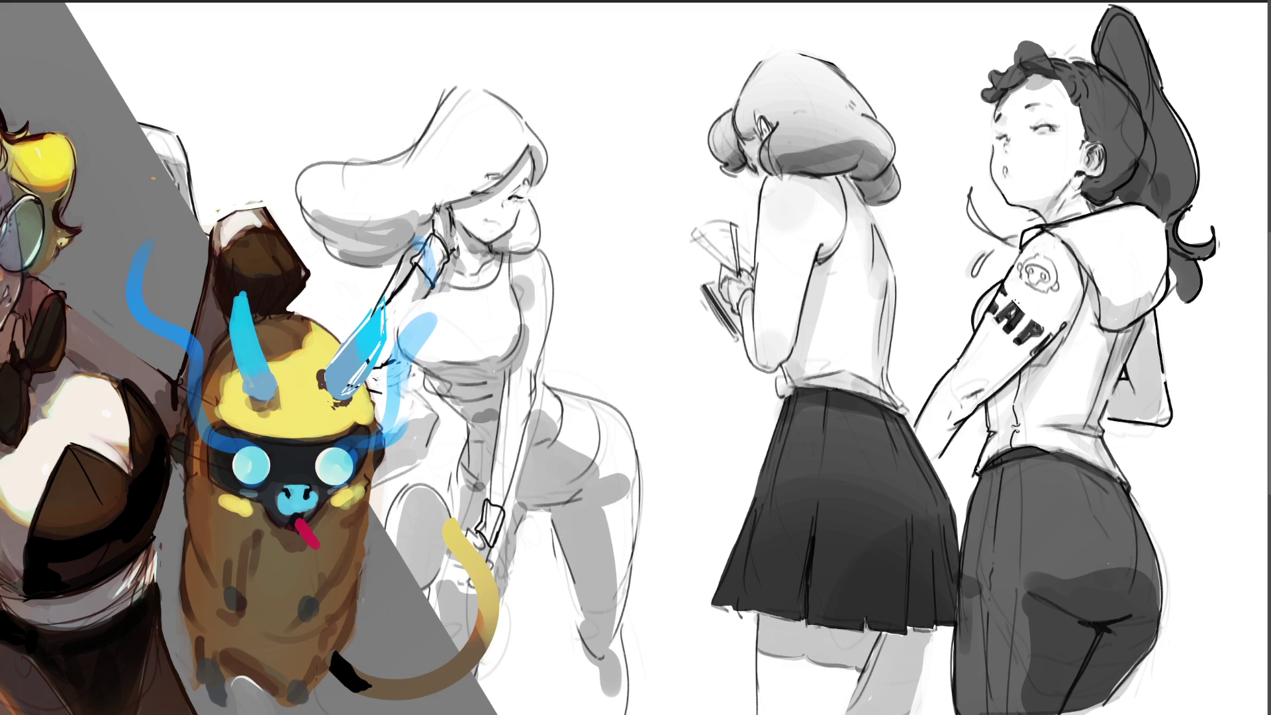
mouse_move(1015, 300)
mouse_down()
mouse_move(1001, 312)
mouse_move(1029, 333)
mouse_up()
mouse_move(1043, 336)
mouse_down()
mouse_move(1035, 354)
mouse_move(1048, 343)
mouse_up()
drag(732, 235, 741, 265)
key(ctrl+z)
Ink cleaner dark lines on the middle girl's hair bottom edge, waist contour and hooked elbow.
mouse_move(845, 181)
mouse_down()
mouse_move(855, 168)
mouse_move(865, 198)
mouse_move(836, 176)
mouse_move(871, 183)
mouse_up()
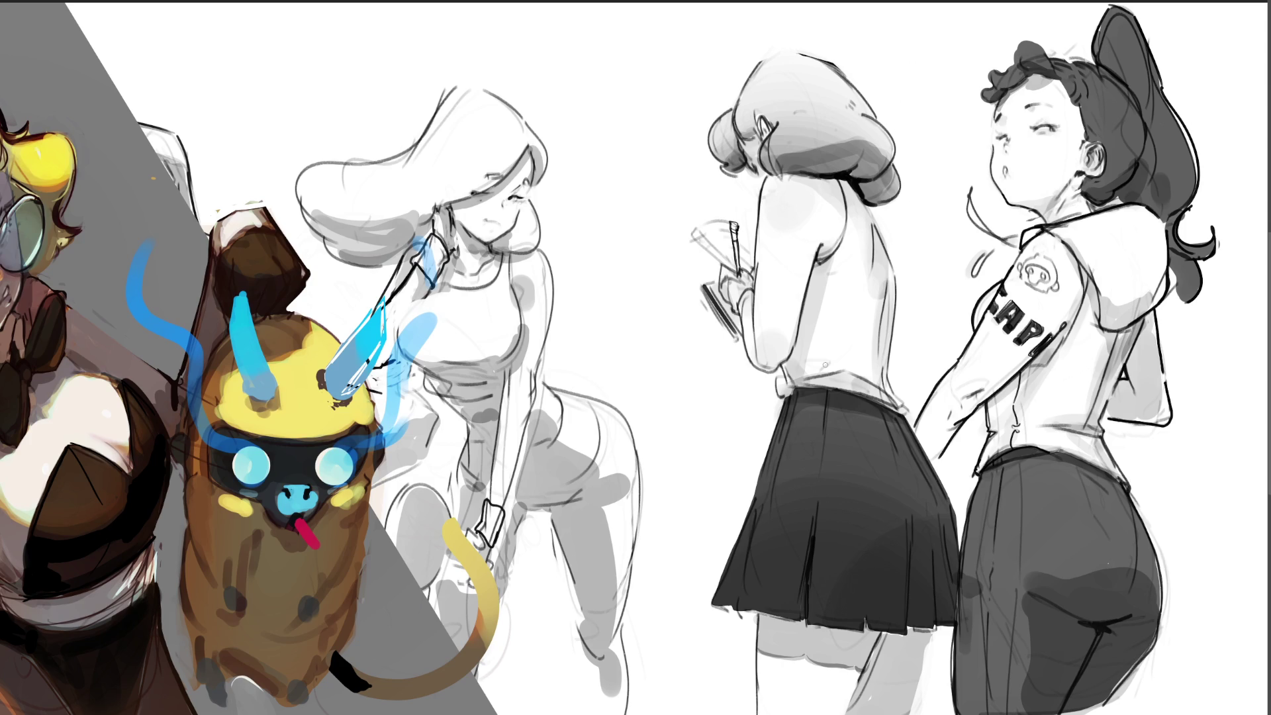
drag(781, 366, 778, 396)
drag(888, 369, 906, 414)
drag(762, 370, 778, 375)
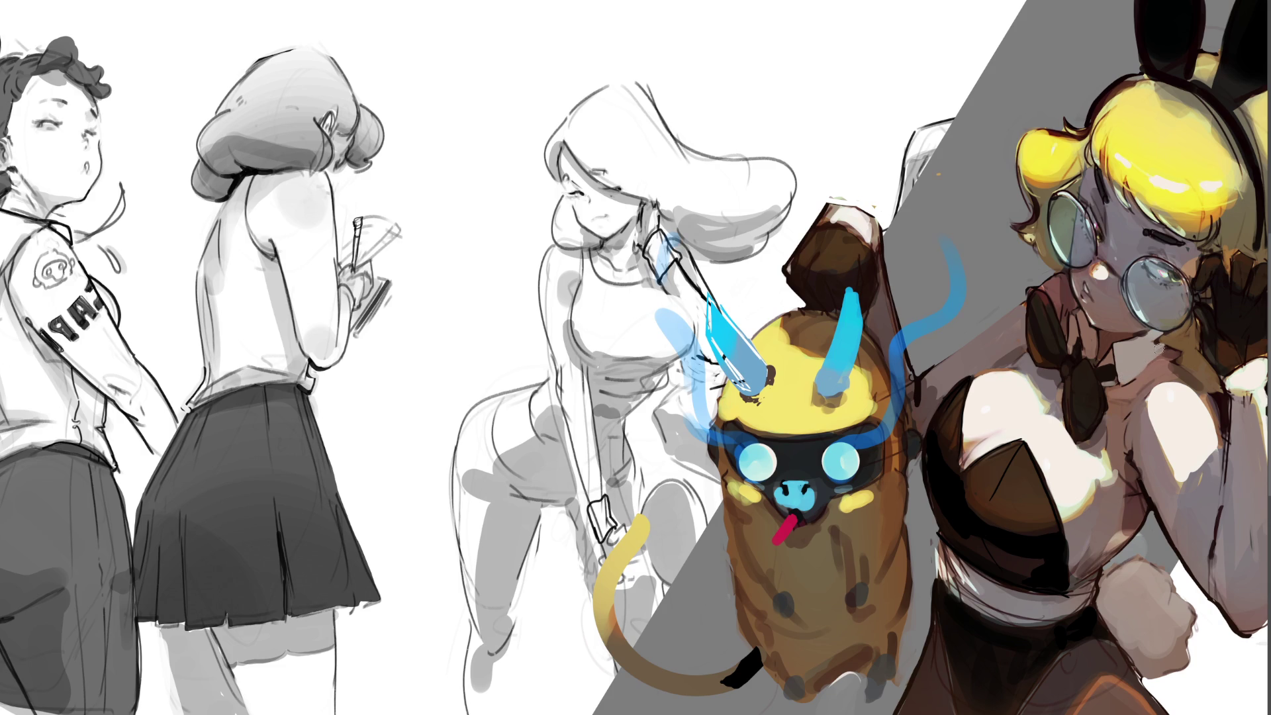
Touch up the bunny girl's collar with a light spot and darker marks beside the bow.
drag(1166, 349, 1137, 365)
mouse_move(1127, 382)
mouse_down()
mouse_move(1162, 358)
mouse_move(1145, 369)
mouse_up()
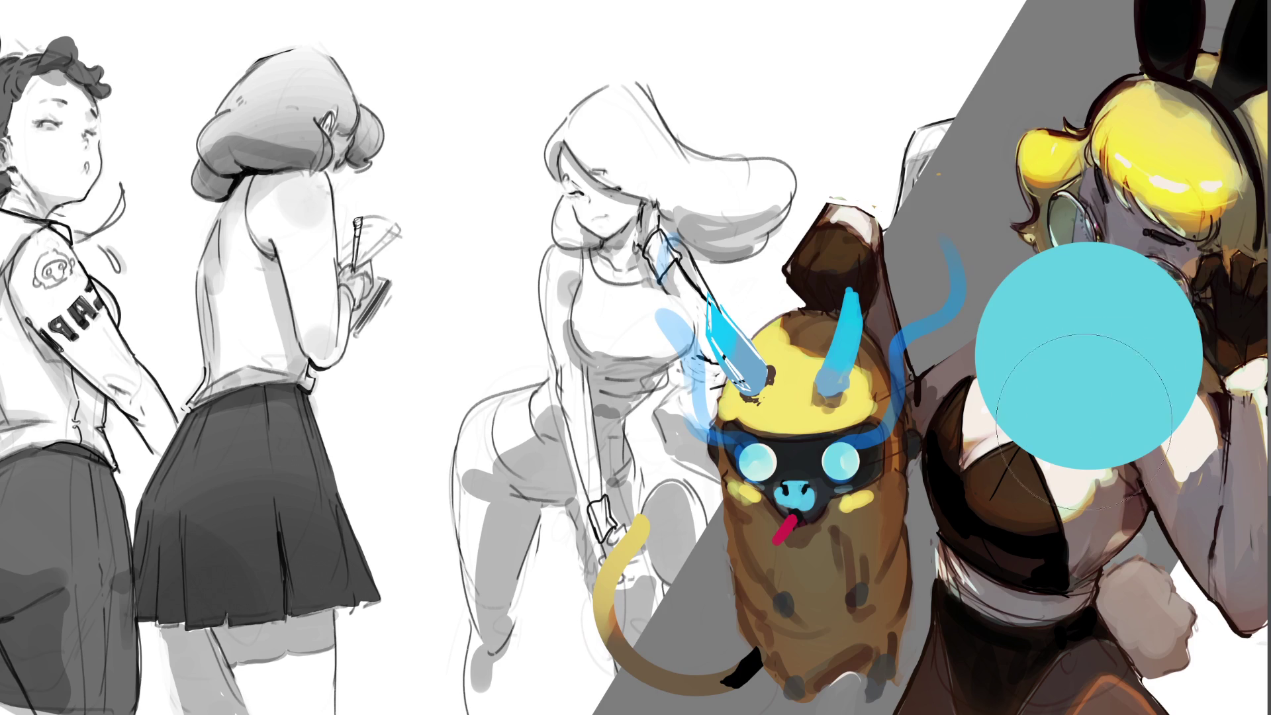
Shade the cyan circle with darker blue swirls and white rim highlights to form a glossy bubble.
mouse_move(986, 374)
mouse_down()
mouse_move(1182, 397)
mouse_move(1100, 438)
mouse_move(1003, 344)
mouse_move(1172, 298)
mouse_move(1185, 417)
mouse_move(1171, 443)
mouse_up()
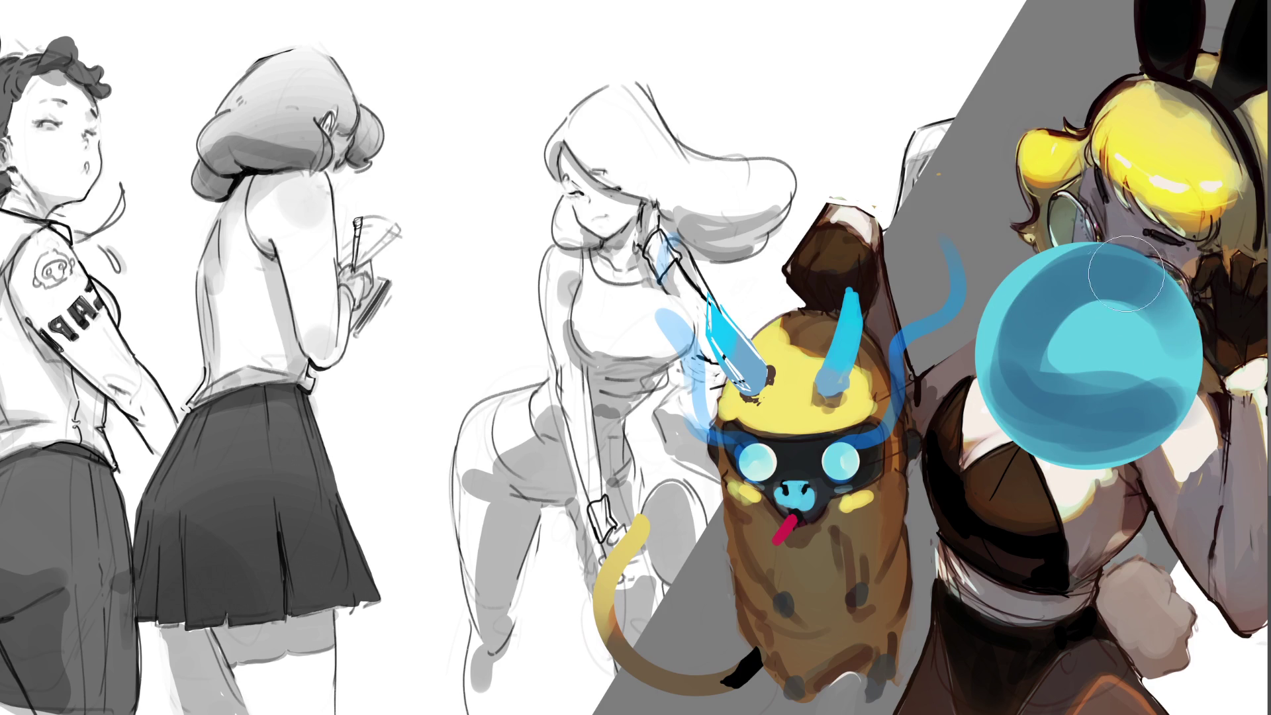
mouse_move(1033, 308)
mouse_down()
mouse_move(1125, 275)
mouse_move(1102, 295)
mouse_up()
mouse_move(1074, 374)
mouse_down()
mouse_move(1079, 434)
mouse_move(1102, 440)
mouse_up()
mouse_move(1126, 255)
mouse_down()
mouse_move(1187, 302)
mouse_move(1211, 357)
mouse_move(1182, 437)
mouse_up()
mouse_move(1019, 271)
mouse_down()
mouse_move(1013, 318)
mouse_move(986, 351)
mouse_move(1007, 417)
mouse_up()
drag(1088, 441, 1155, 438)
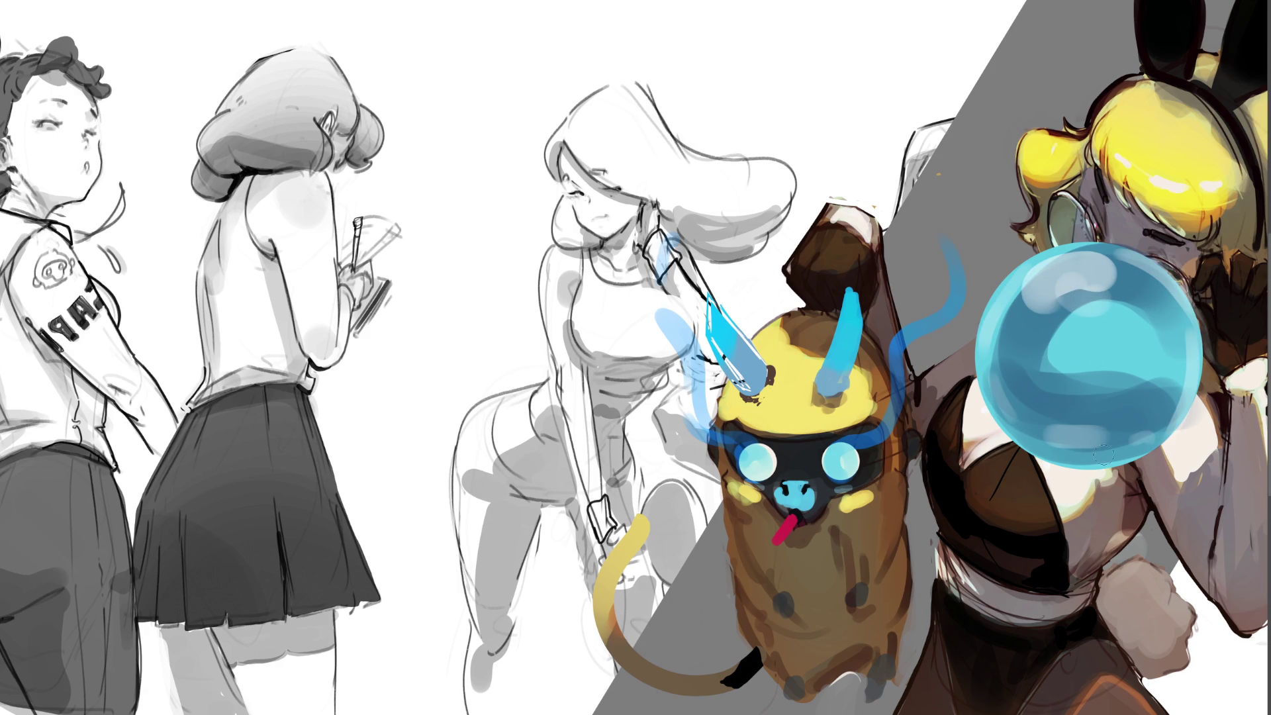
drag(1023, 391, 1000, 421)
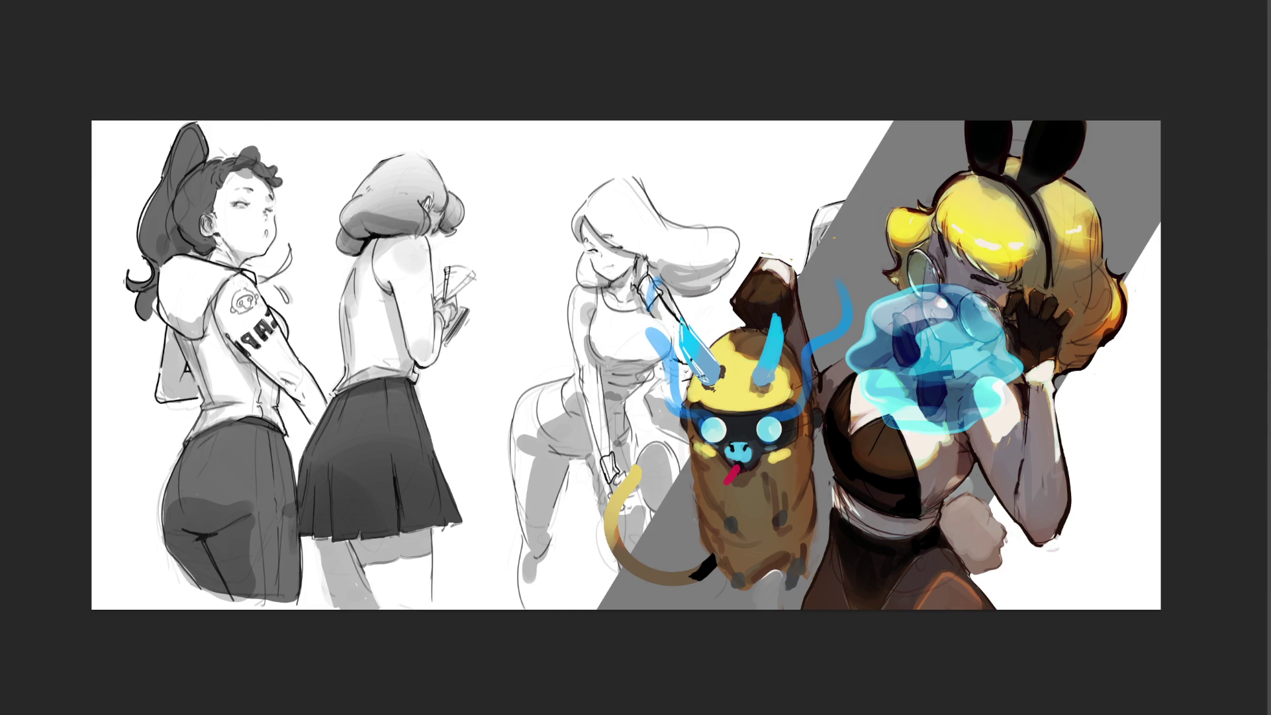
Select the blue jelly slime and resize it with Free Transform, then undo.
mouse_move(977, 282)
mouse_down()
mouse_move(933, 483)
mouse_move(1017, 277)
mouse_up()
drag(999, 359, 779, 271)
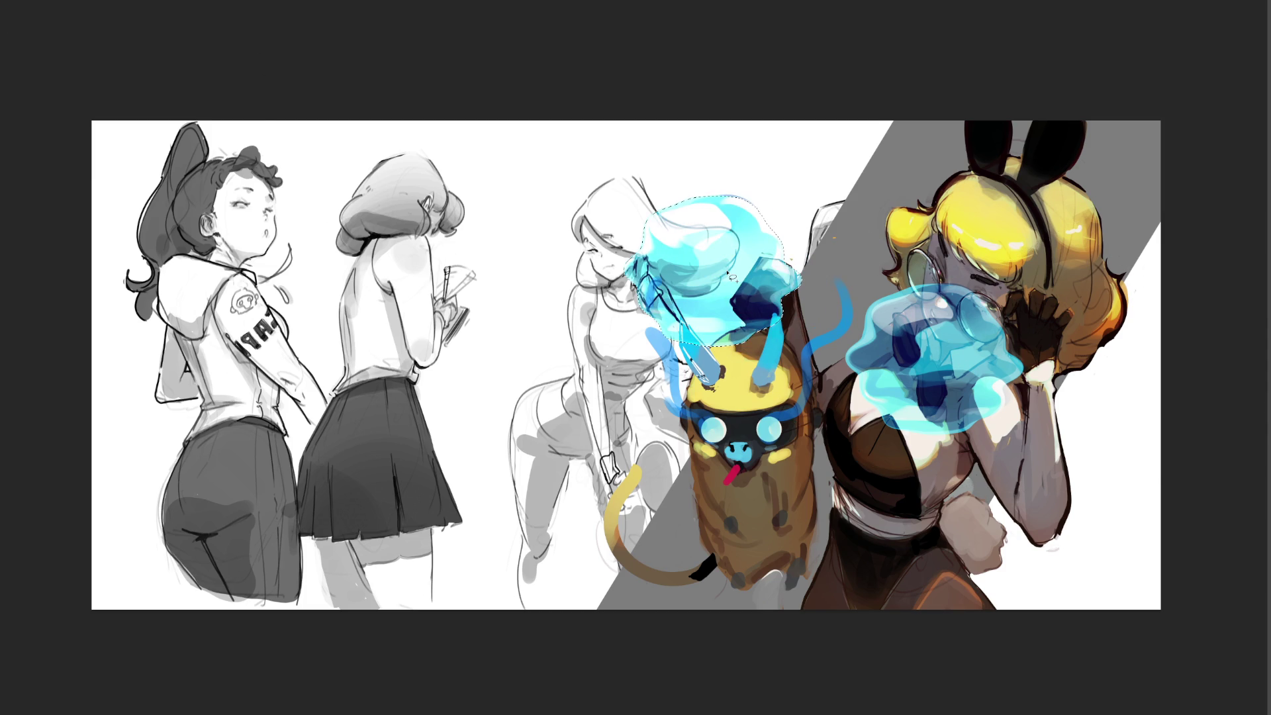
drag(801, 196, 671, 325)
key(ctrl+z)
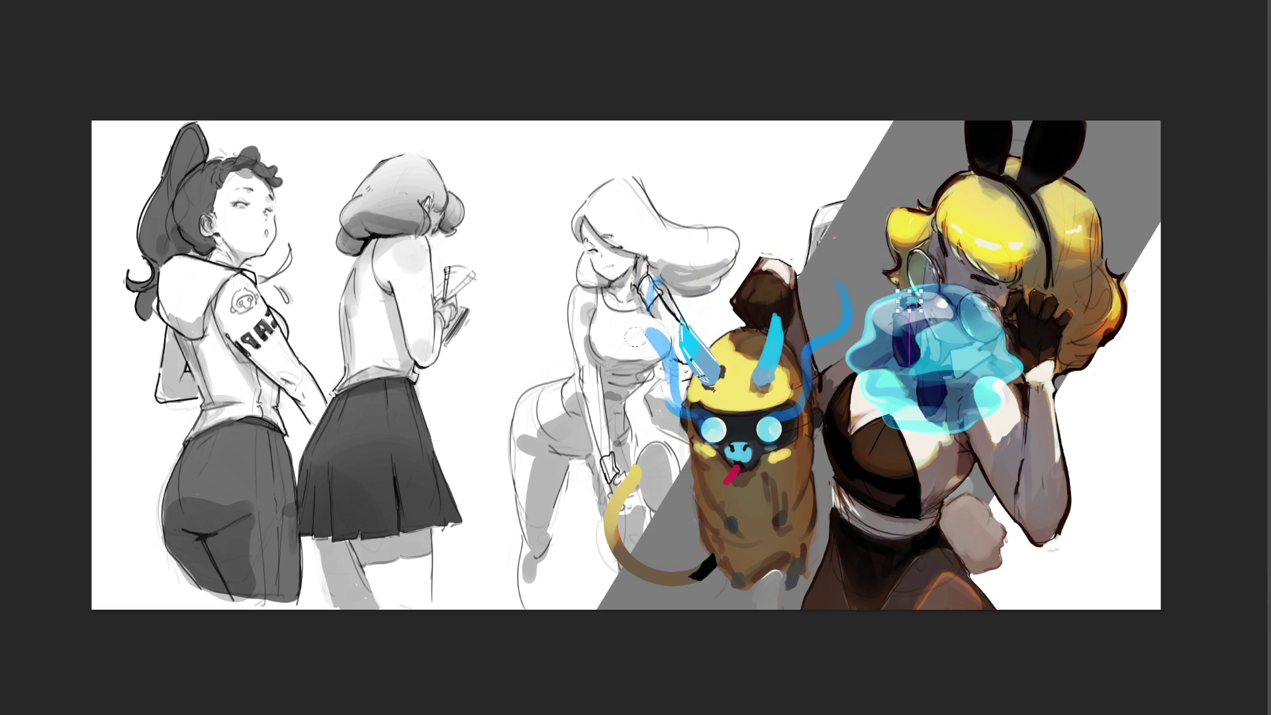
Nudge the blue patch by the glasses up-right, then lasso the head area and deselect.
mouse_move(983, 290)
mouse_down()
mouse_move(1012, 288)
mouse_move(1001, 278)
mouse_up()
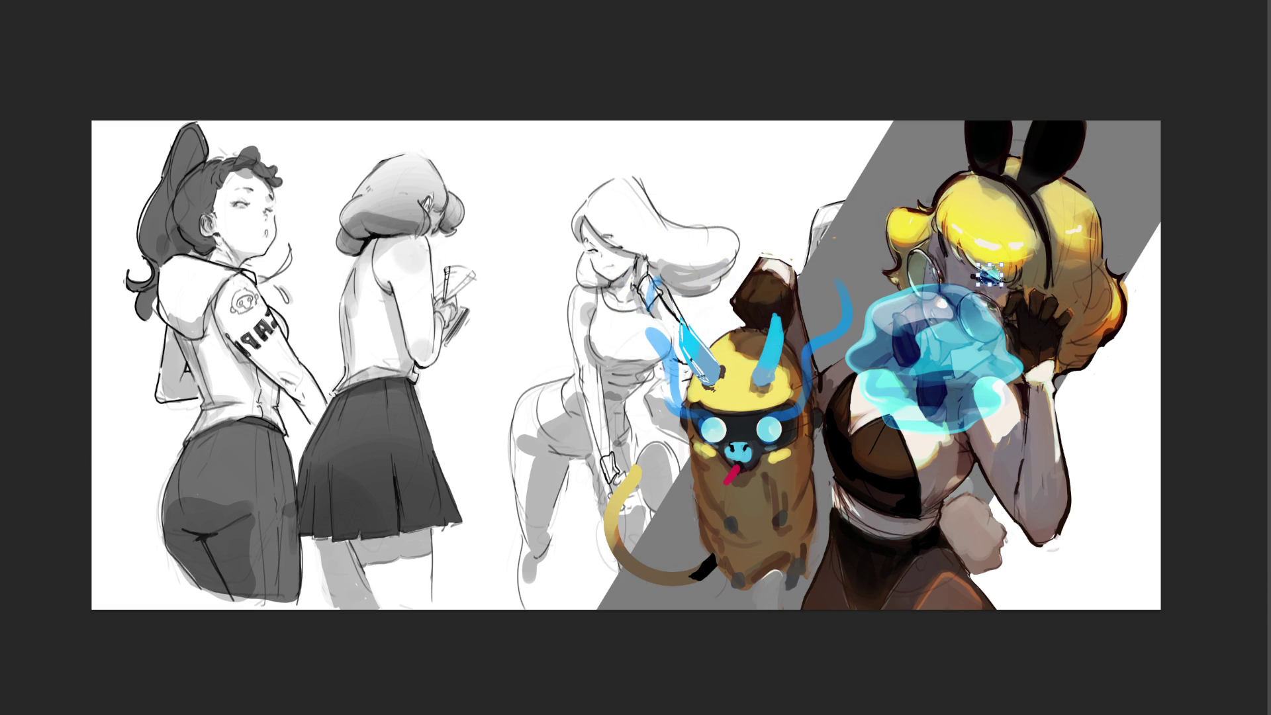
key(ctrl+d)
mouse_move(1169, 328)
mouse_down()
mouse_move(788, 298)
mouse_move(1171, 334)
mouse_up()
key(ctrl+d)
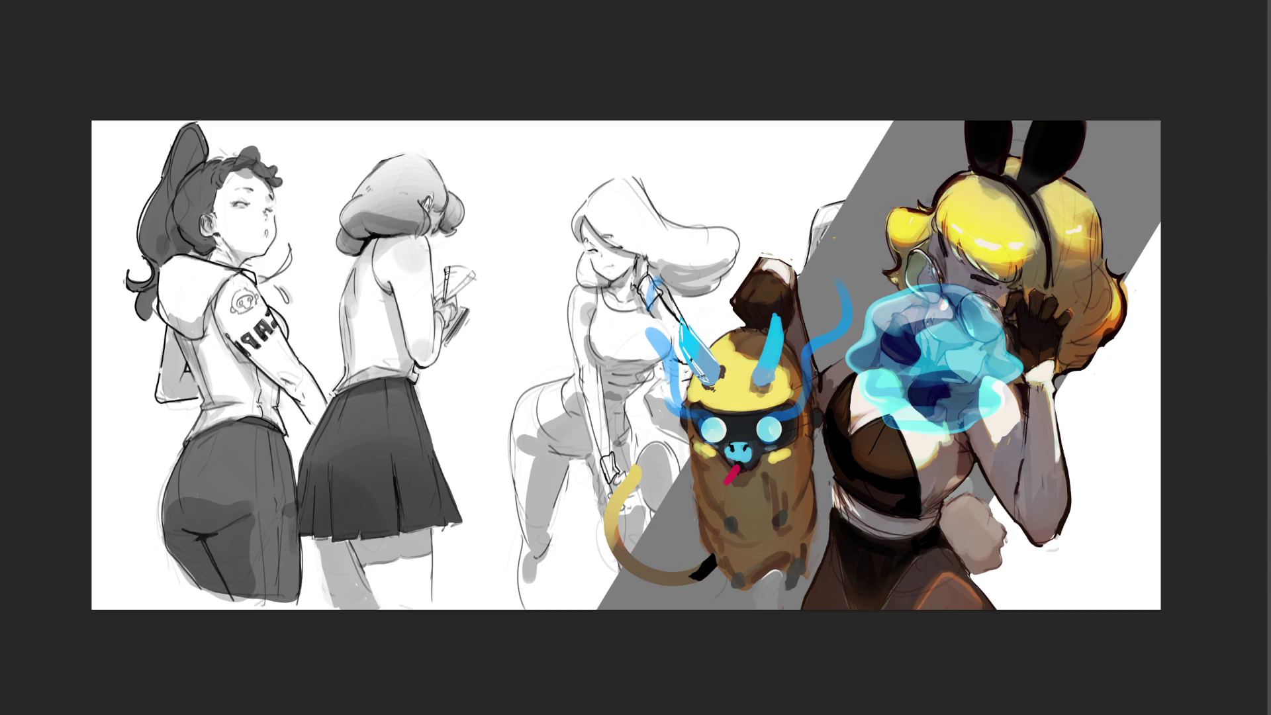
Free-transform the blue jelly slime a little upward on the bunny girl's face and commit.
key(ctrl+t)
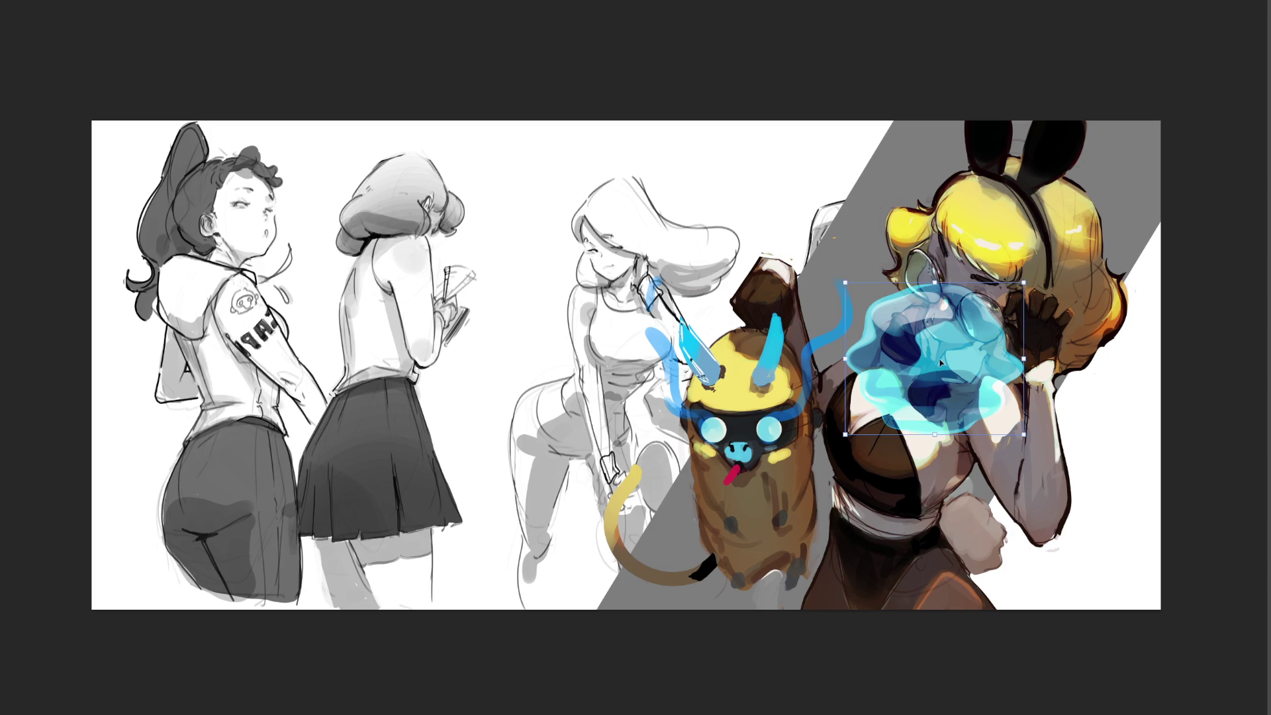
drag(940, 362, 939, 341)
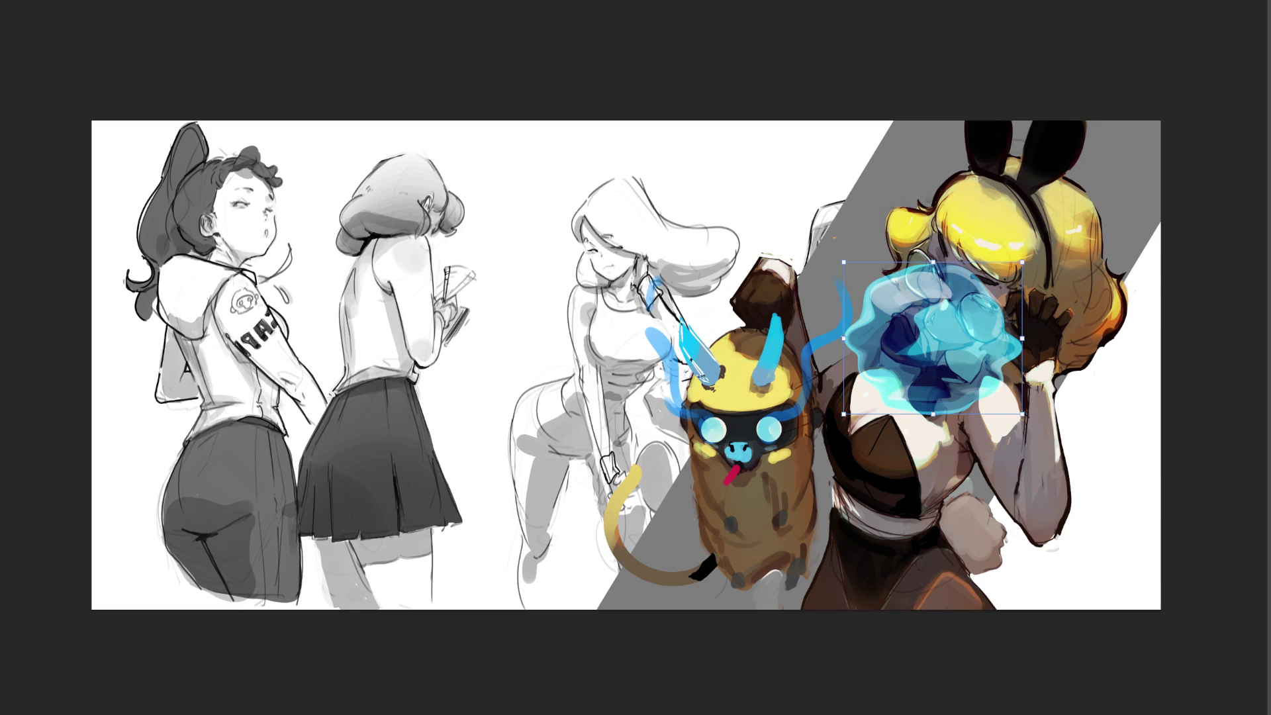
key(Return)
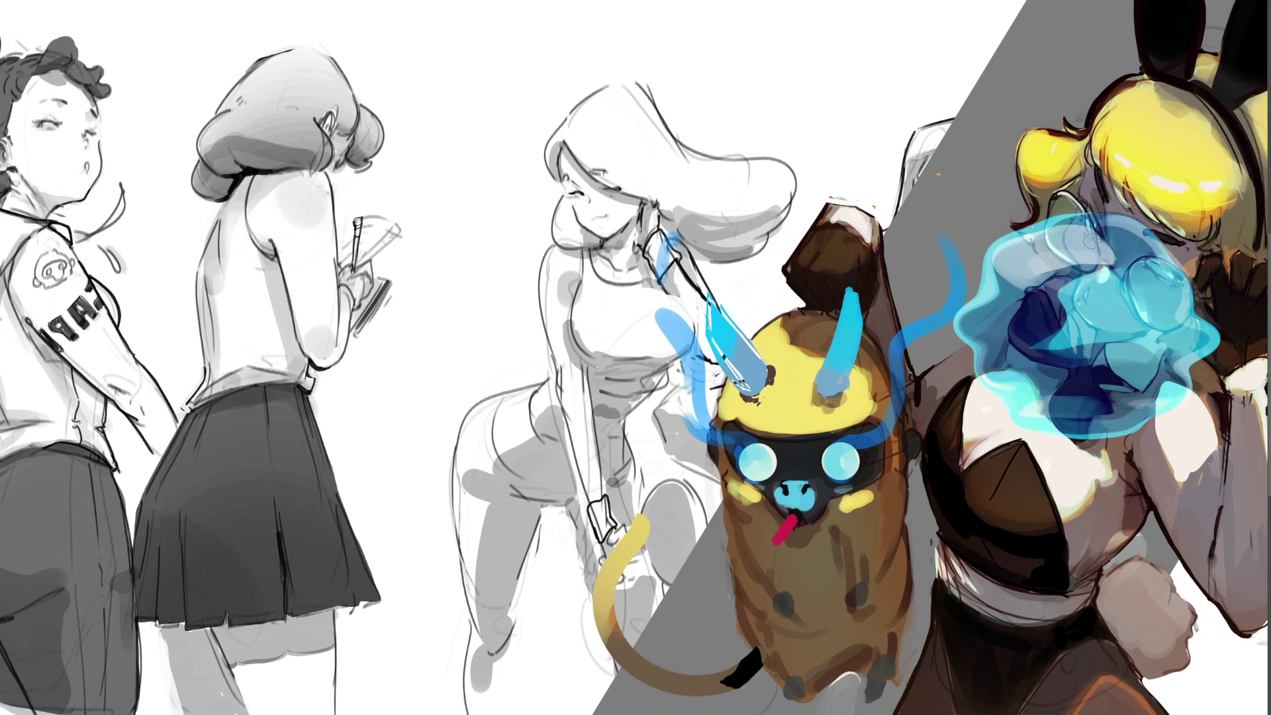
Paint white highlights along the slime's top, right and bottom rims, dropping a stray left-edge stroke.
drag(1086, 250, 1116, 255)
drag(1032, 233, 1119, 232)
drag(1027, 233, 1137, 220)
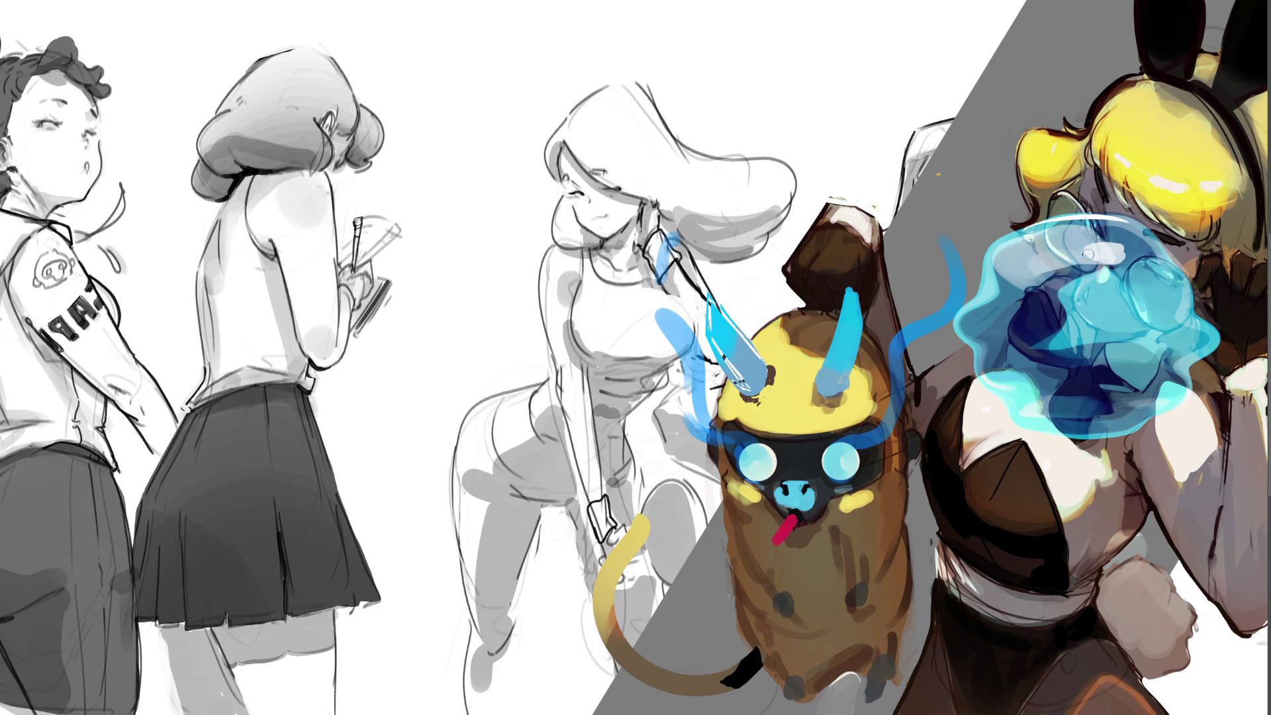
drag(1091, 249, 1173, 251)
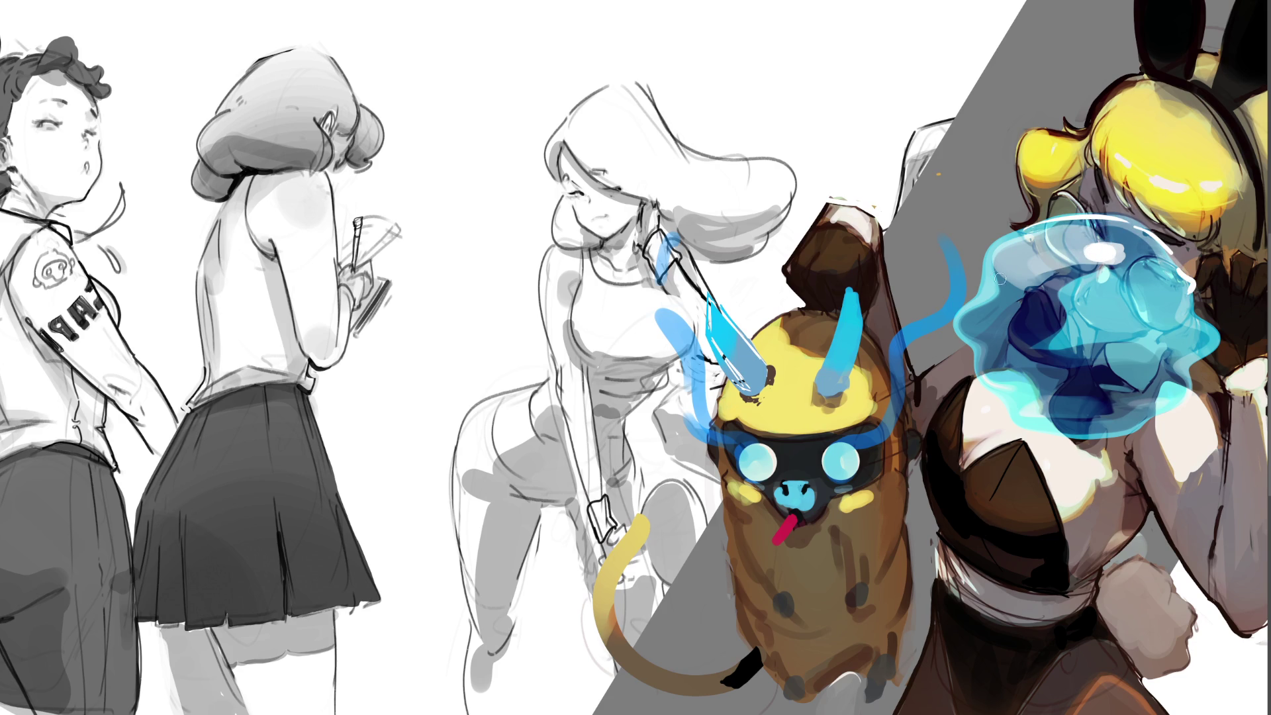
drag(958, 312, 1052, 293)
key(ctrl+z)
key(ctrl+z)
drag(1194, 353, 1191, 393)
drag(1085, 432, 1101, 430)
mouse_move(1023, 389)
mouse_down()
mouse_move(1059, 421)
mouse_move(1102, 417)
mouse_up()
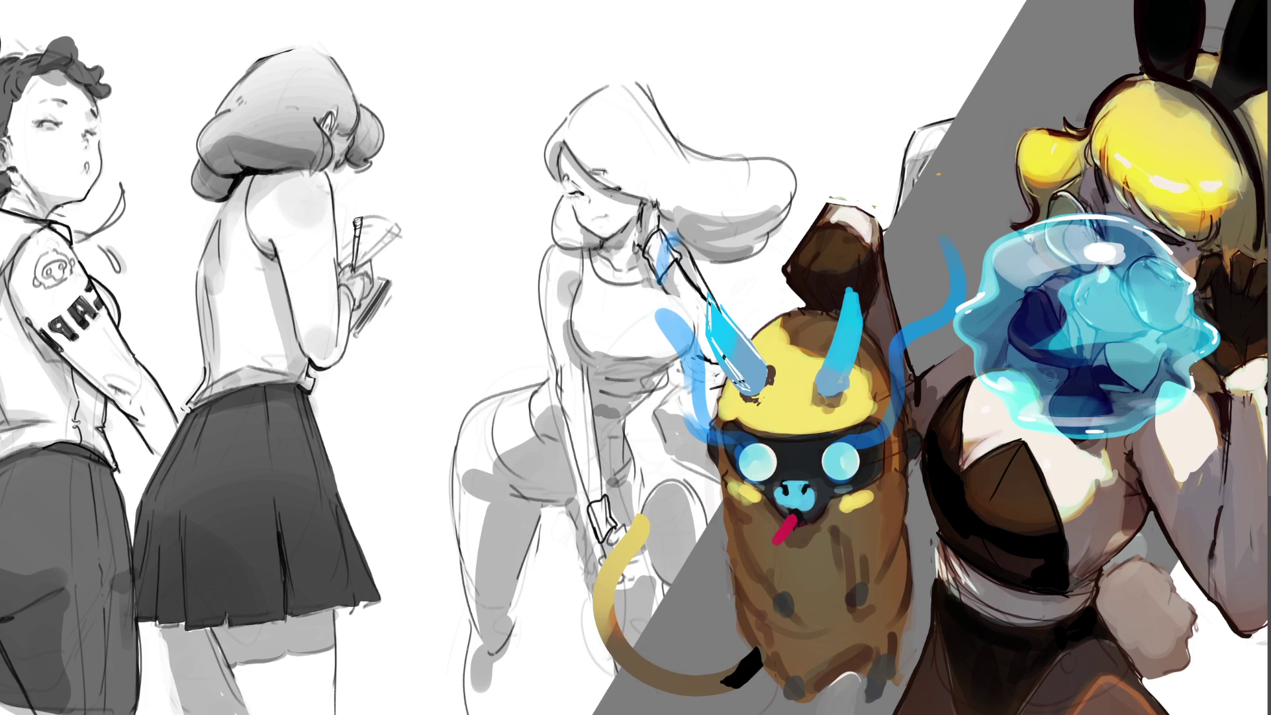
mouse_move(1006, 243)
mouse_down()
mouse_move(1125, 233)
mouse_move(1145, 251)
mouse_move(1121, 240)
mouse_up()
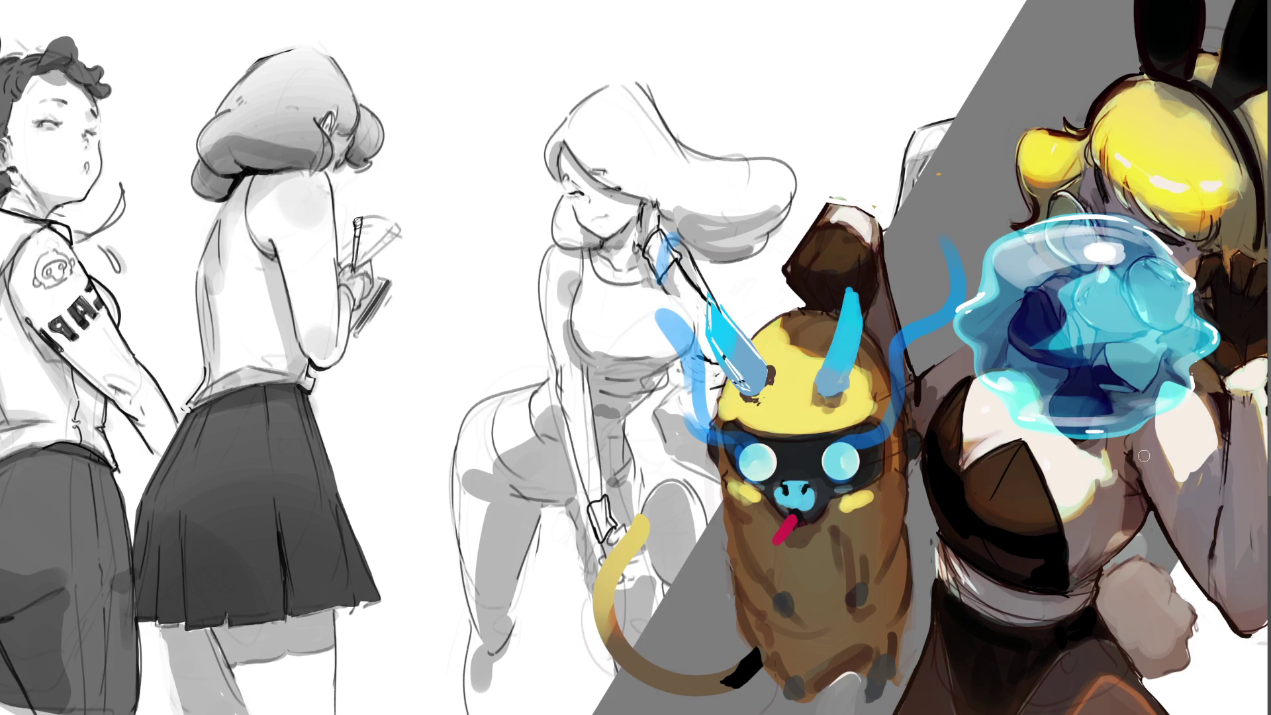
Darken the slime bubble's bottom rim and fit the whole sheet in view.
drag(1027, 411, 1138, 415)
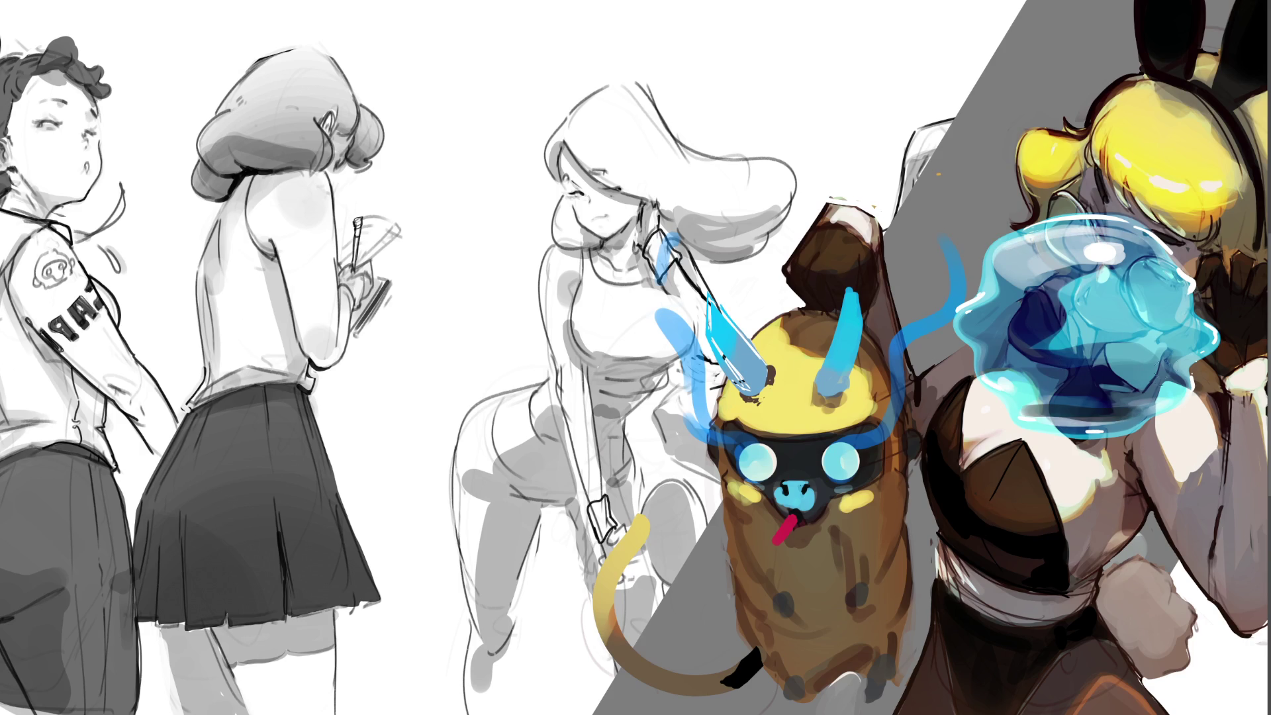
key(ctrl+z)
drag(1028, 417, 1142, 418)
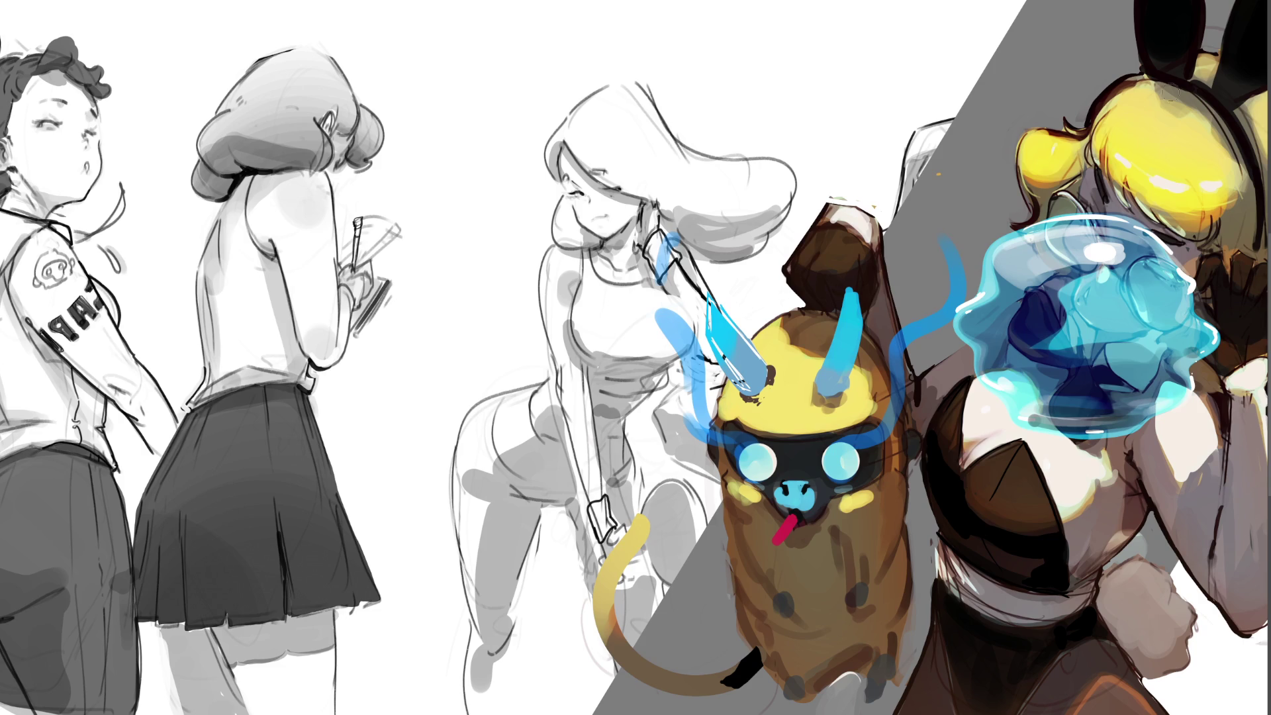
key(ctrl+0)
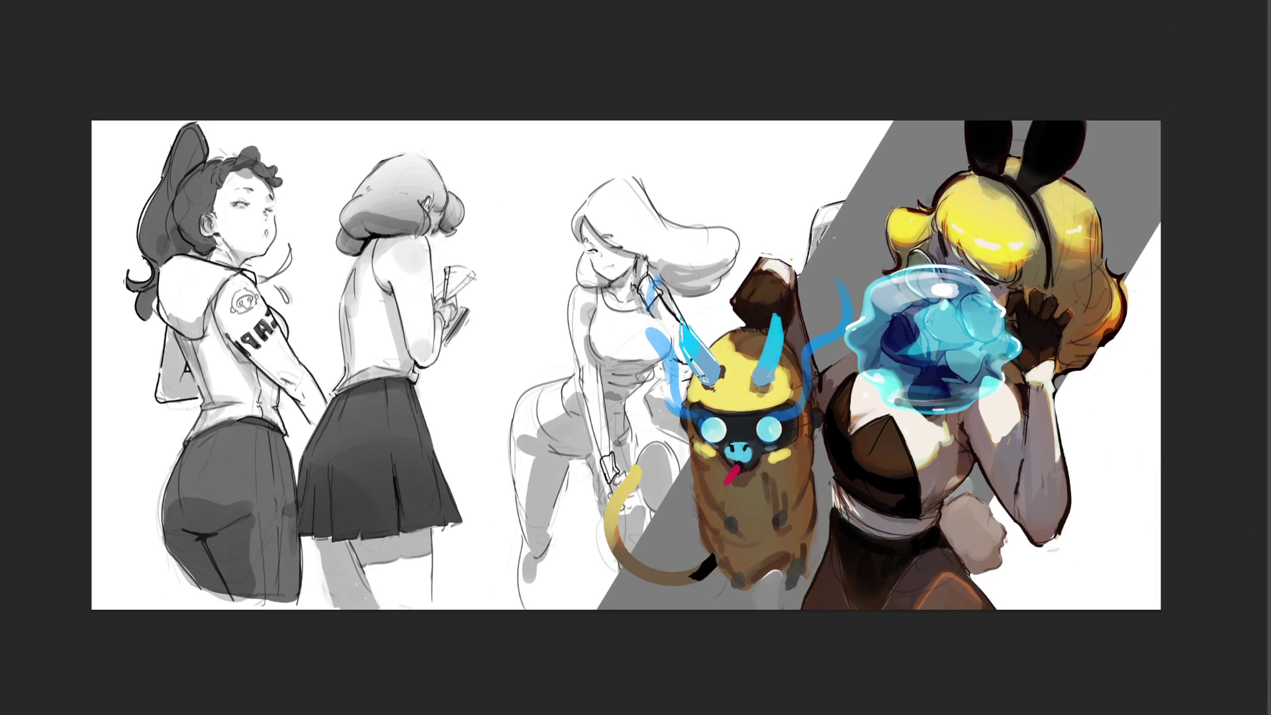
Test moving the slime onto the creature and sketched woman, restore it, then hide it.
key(ctrl+t)
mouse_move(920, 371)
mouse_down()
mouse_move(698, 358)
mouse_move(929, 371)
mouse_move(891, 402)
mouse_up()
drag(964, 350, 566, 311)
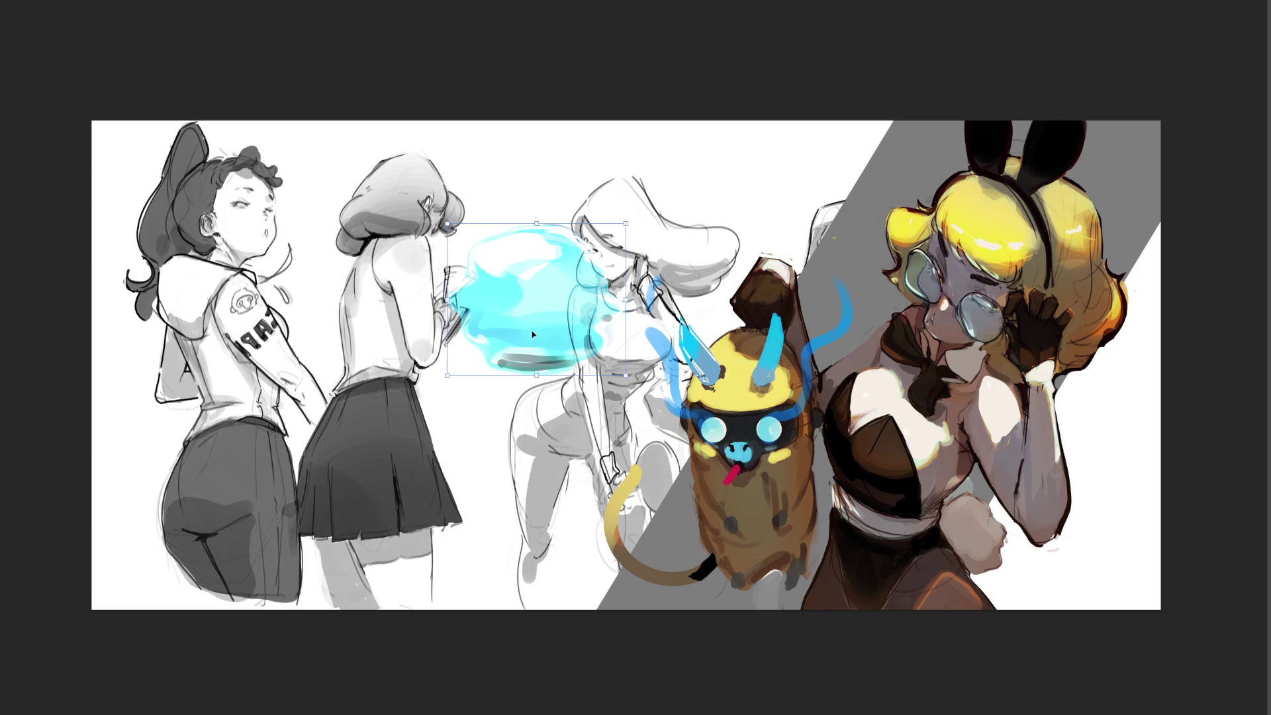
key(ctrl+z)
key(Return)
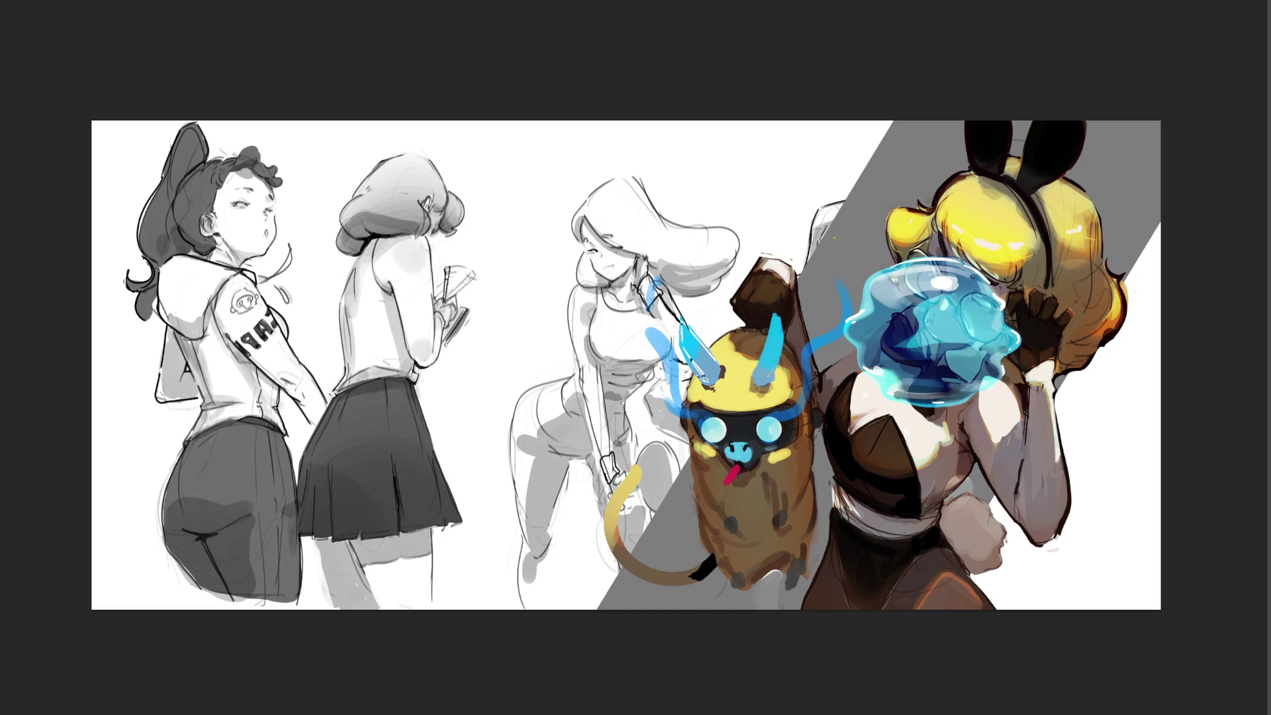
key(ctrl+z)
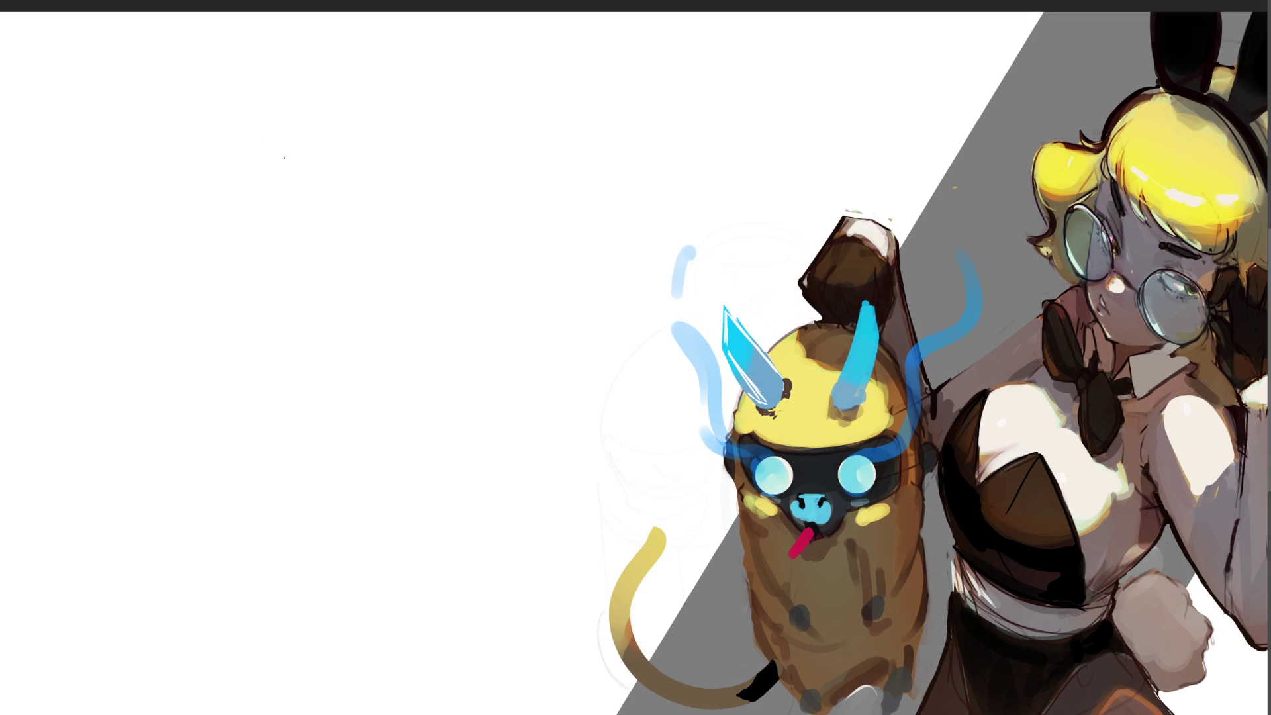
Rough in a new profile head in the blank area: hair, brow, nose, lips and chin.
mouse_move(263, 103)
mouse_down()
mouse_move(261, 158)
mouse_move(315, 65)
mouse_move(347, 92)
mouse_up()
mouse_move(331, 63)
mouse_down()
mouse_move(401, 70)
mouse_move(411, 101)
mouse_move(354, 141)
mouse_move(395, 142)
mouse_up()
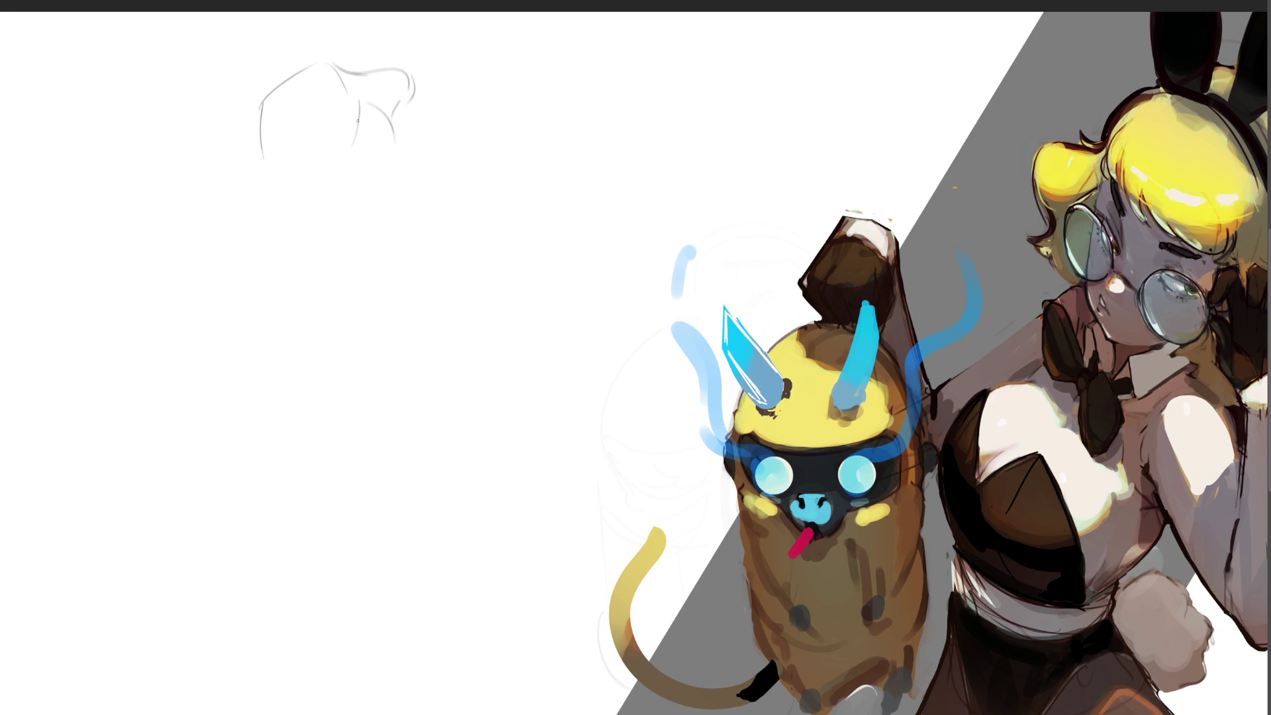
drag(362, 100, 352, 144)
drag(361, 140, 324, 215)
mouse_move(316, 74)
mouse_down()
mouse_move(228, 182)
mouse_move(226, 242)
mouse_move(272, 264)
mouse_up()
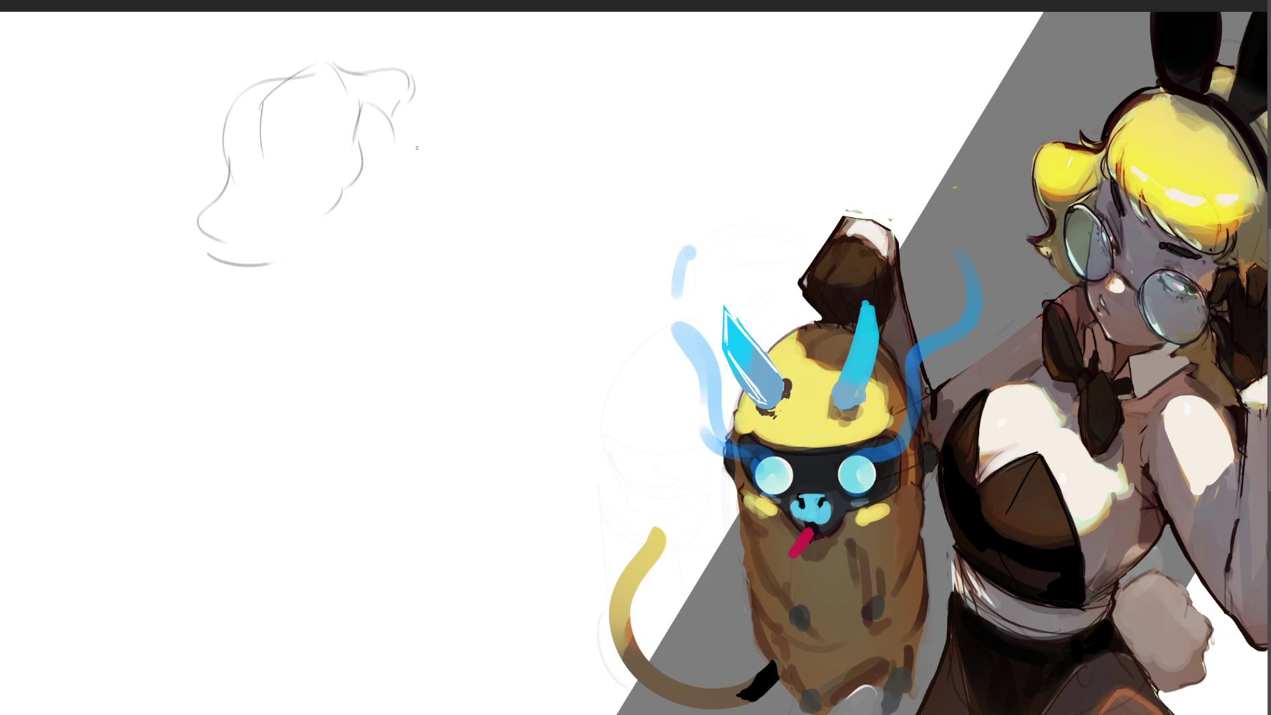
drag(378, 123, 395, 175)
drag(396, 160, 416, 190)
mouse_move(413, 207)
mouse_down()
mouse_move(405, 249)
mouse_move(334, 257)
mouse_move(350, 264)
mouse_up()
Sketch the jaw, neck, shoulder and collar lines below the profile head.
drag(342, 207, 291, 250)
drag(343, 256, 313, 312)
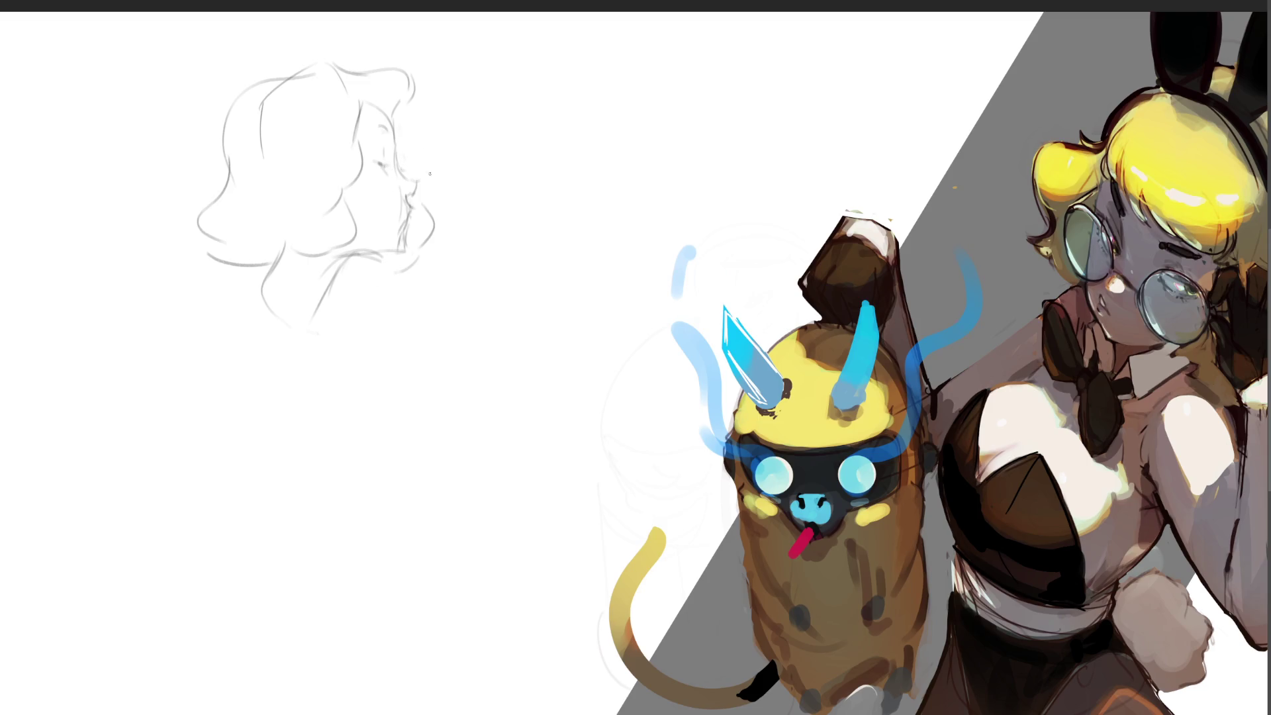
drag(384, 250, 334, 295)
drag(268, 264, 347, 284)
drag(351, 283, 352, 301)
mouse_move(266, 276)
mouse_down()
mouse_move(276, 302)
mouse_move(322, 311)
mouse_up()
mouse_move(343, 294)
mouse_down()
mouse_move(346, 314)
mouse_move(373, 298)
mouse_move(366, 309)
mouse_up()
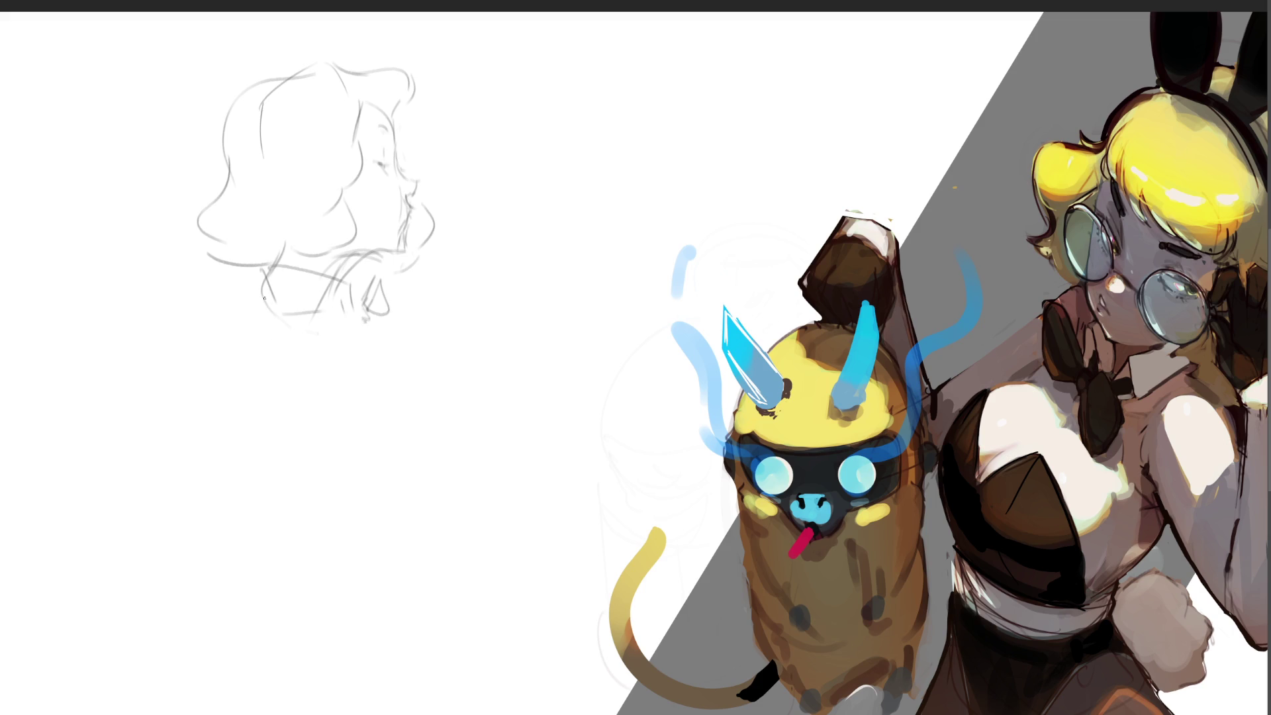
drag(264, 298, 246, 415)
drag(268, 356, 358, 341)
Rough in the torso and two leg lines below the shoulders.
drag(249, 386, 272, 469)
drag(254, 419, 291, 501)
mouse_move(291, 501)
mouse_down()
mouse_move(343, 482)
mouse_move(364, 445)
mouse_move(383, 462)
mouse_up()
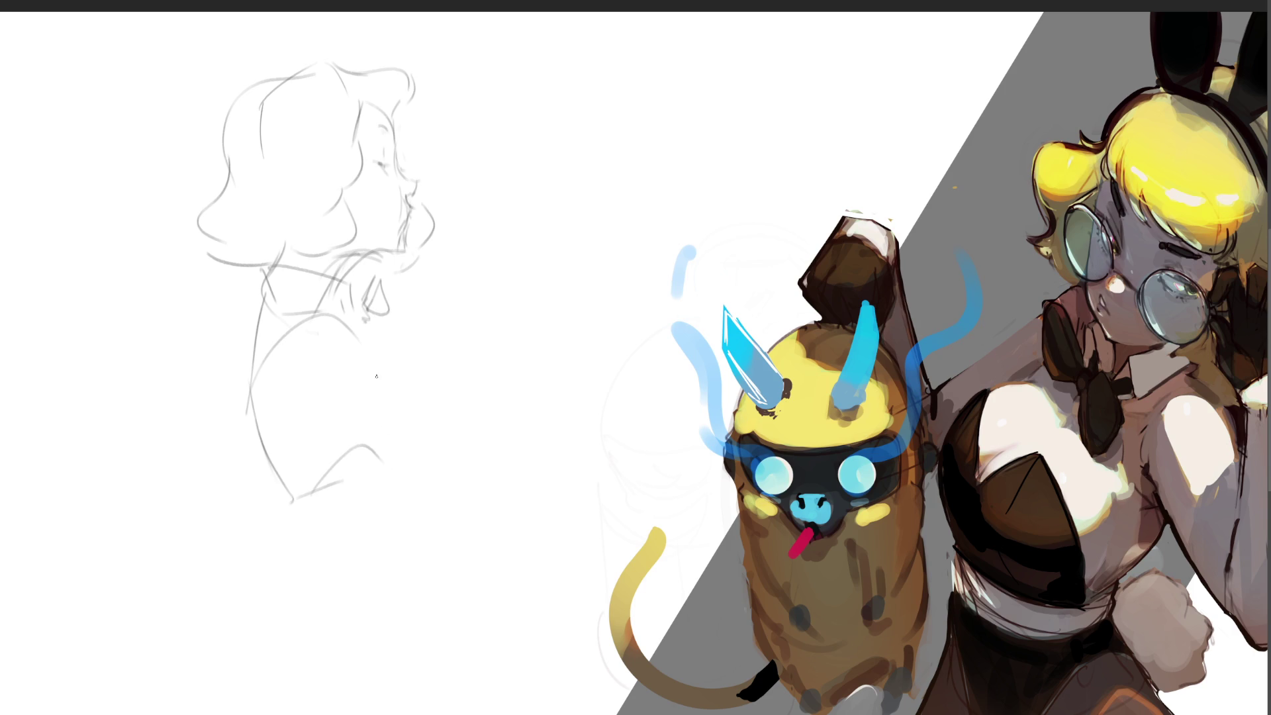
drag(366, 350, 405, 471)
drag(306, 494, 329, 550)
drag(383, 481, 397, 576)
mouse_move(292, 508)
mouse_down()
mouse_move(353, 460)
mouse_move(386, 478)
mouse_up()
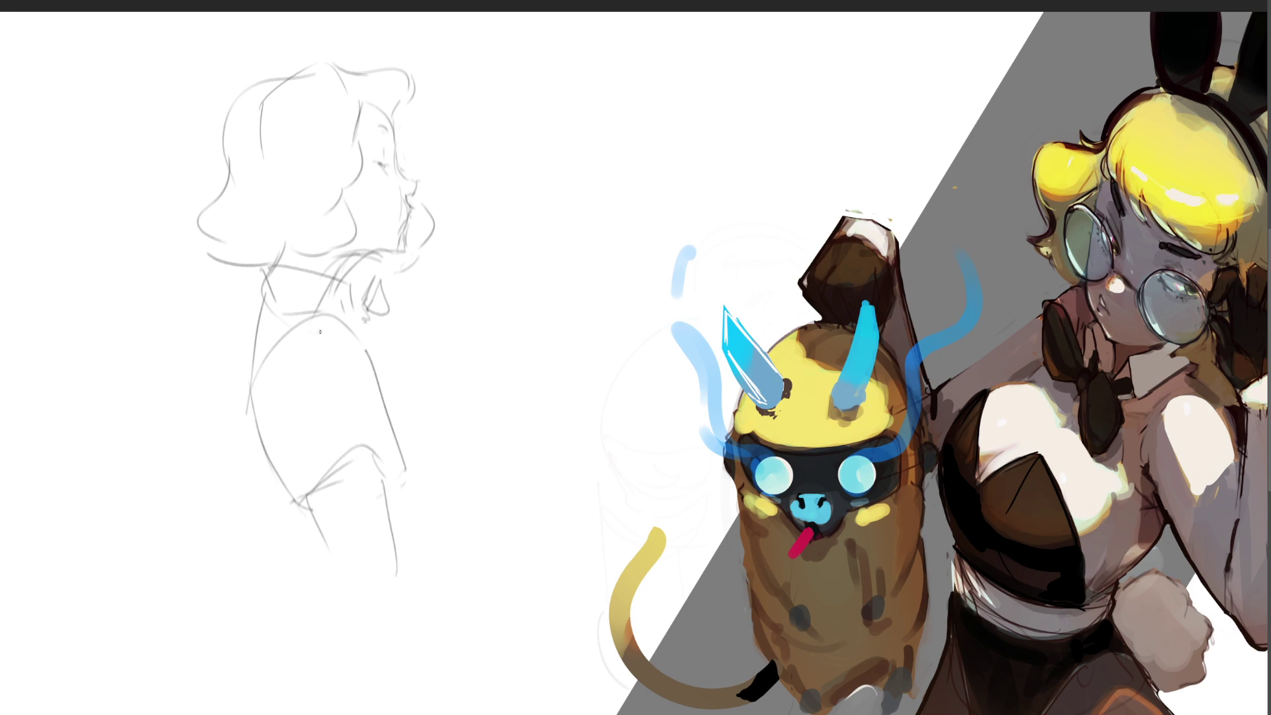
mouse_move(320, 331)
mouse_down()
mouse_move(358, 450)
mouse_move(278, 502)
mouse_up()
drag(247, 409, 272, 483)
drag(268, 482, 277, 485)
mouse_move(248, 439)
mouse_down()
mouse_move(291, 537)
mouse_move(350, 604)
mouse_up()
mouse_move(318, 513)
mouse_down()
mouse_move(356, 627)
mouse_move(398, 623)
mouse_up()
drag(400, 575, 396, 632)
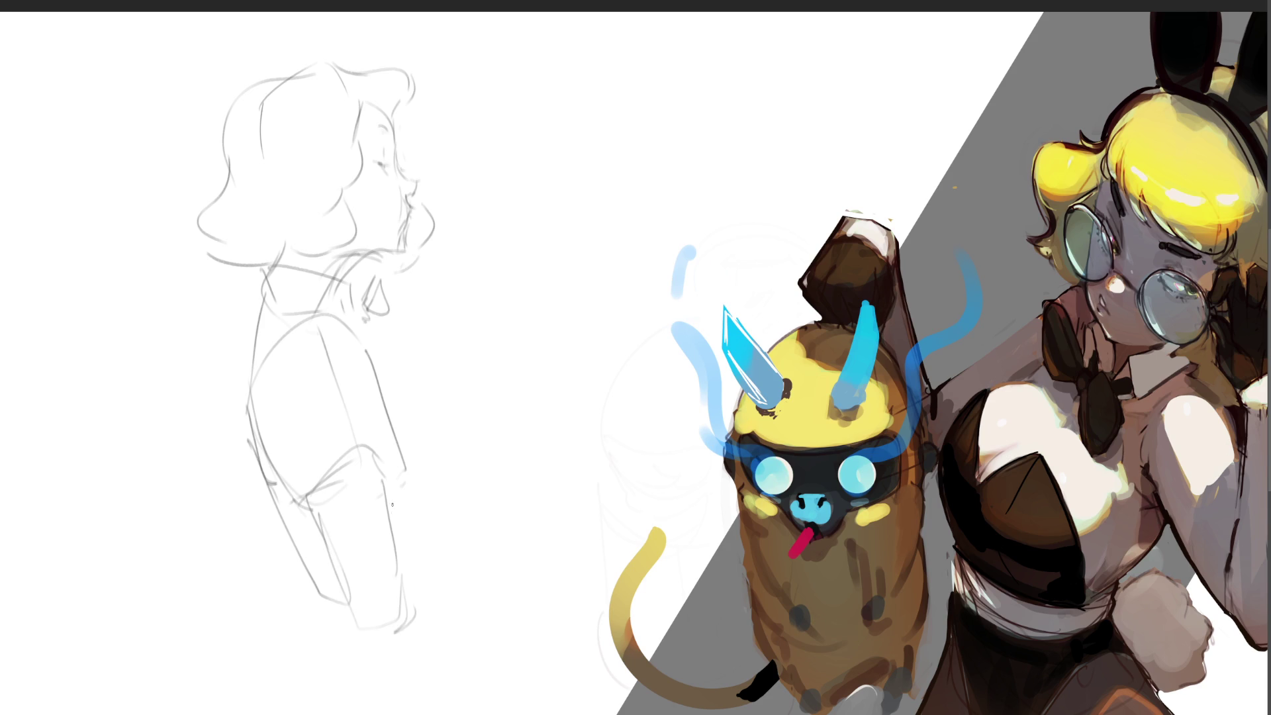
drag(392, 505, 399, 540)
Refine the torso's right edge, bust and lower body, and sketch an arm reaching right.
drag(356, 336, 388, 412)
mouse_move(391, 358)
mouse_down()
mouse_move(384, 401)
mouse_move(404, 459)
mouse_move(452, 473)
mouse_move(441, 496)
mouse_up()
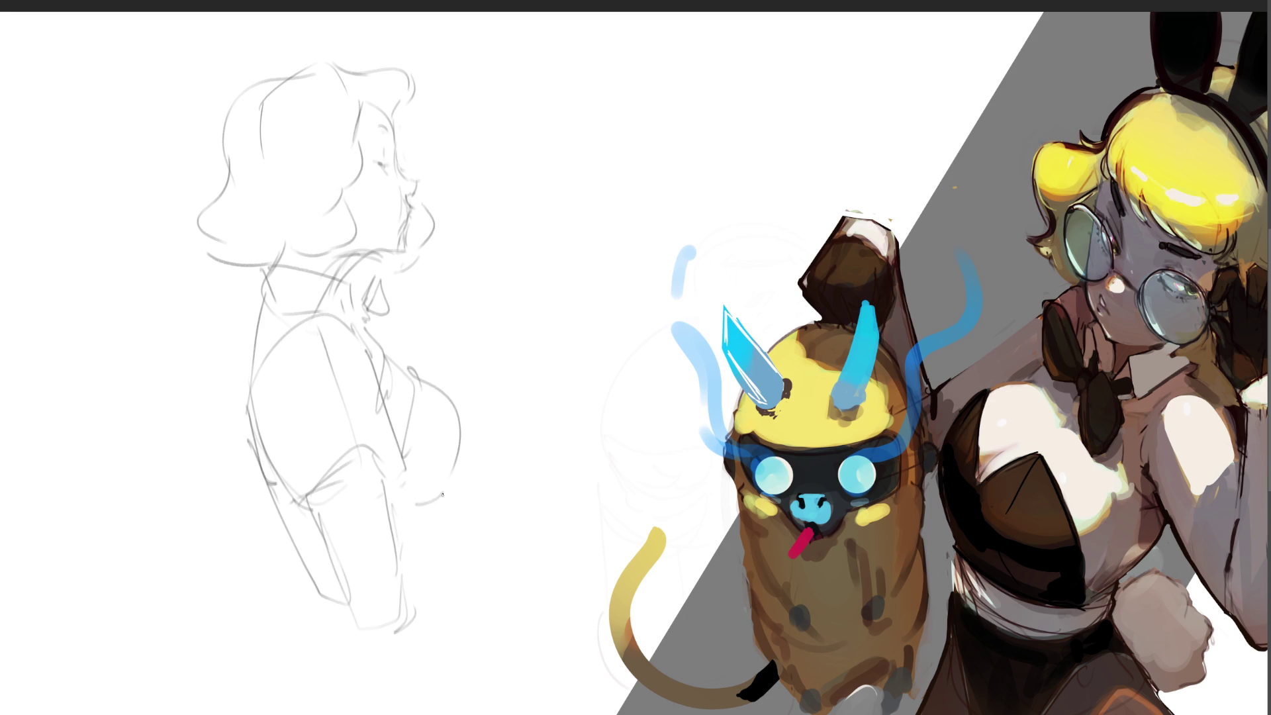
drag(462, 552, 447, 566)
drag(460, 544, 445, 566)
drag(440, 502, 457, 559)
drag(412, 591, 449, 574)
drag(422, 505, 434, 585)
drag(435, 392, 458, 528)
drag(448, 463, 470, 589)
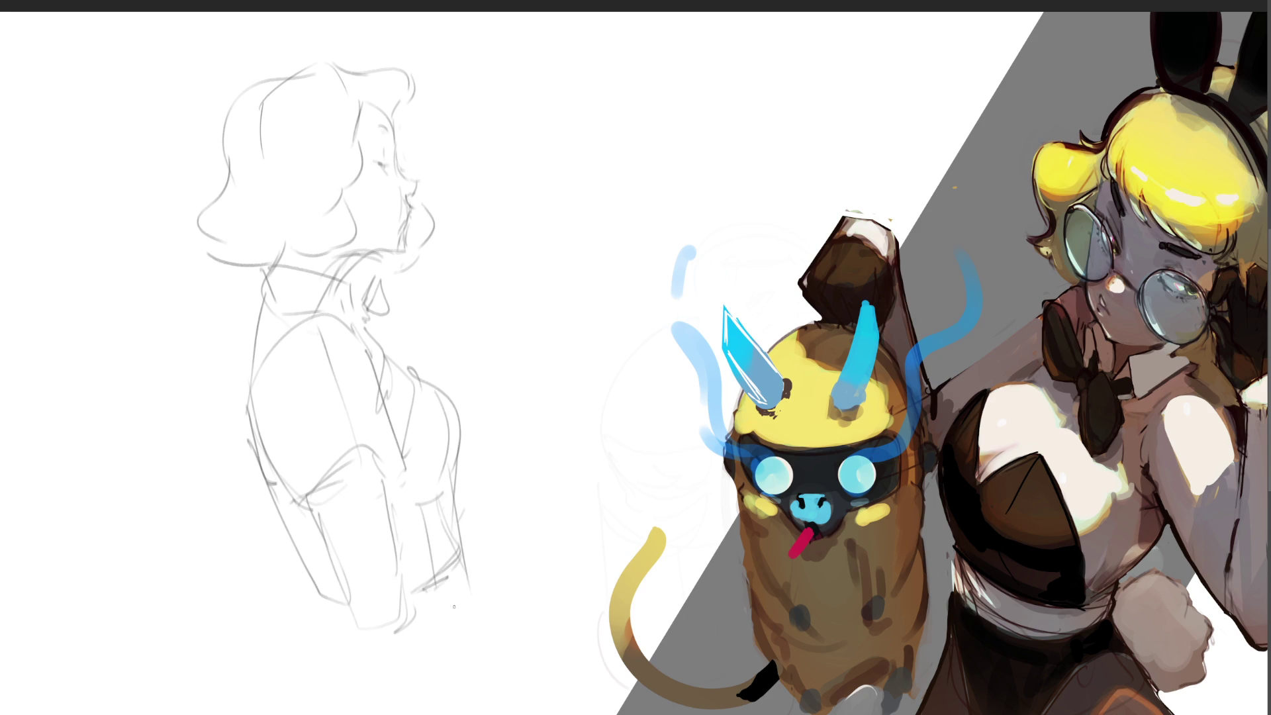
mouse_move(457, 453)
mouse_down()
mouse_move(440, 593)
mouse_move(428, 597)
mouse_up()
mouse_move(317, 593)
mouse_down()
mouse_move(351, 611)
mouse_move(346, 688)
mouse_move(467, 688)
mouse_up()
drag(467, 595, 511, 696)
drag(472, 571, 545, 684)
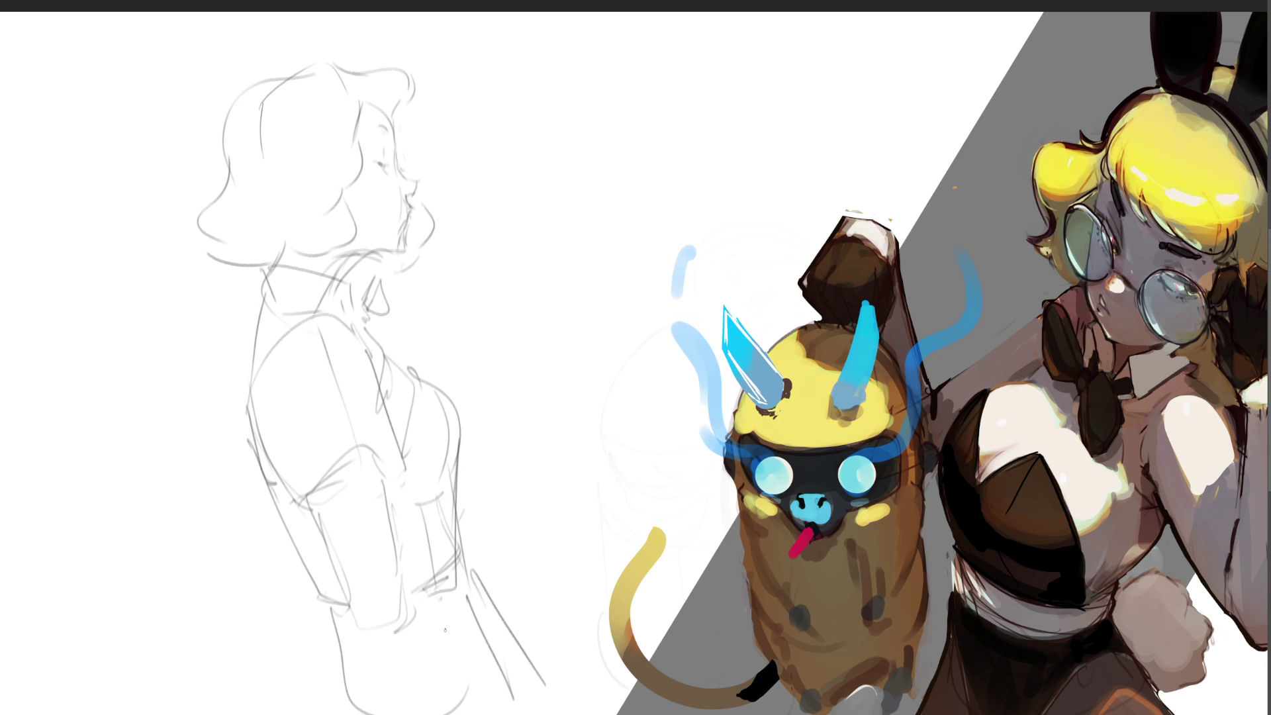
drag(358, 611, 364, 634)
mouse_move(375, 556)
mouse_down()
mouse_move(403, 605)
mouse_move(384, 601)
mouse_move(510, 535)
mouse_up()
drag(363, 530, 564, 474)
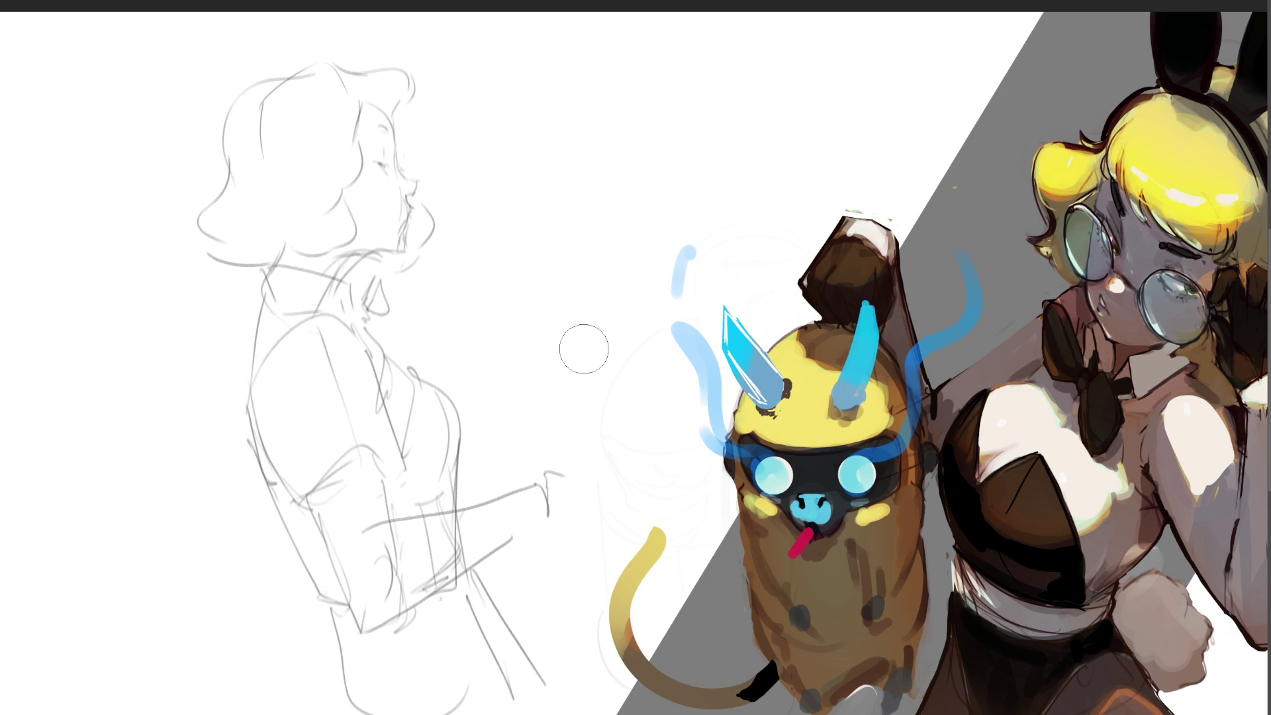
Fade the rough sketch, flip it horizontally, and try a first dark line at the eye.
key(bracketright)
key(bracketright)
key(bracketright)
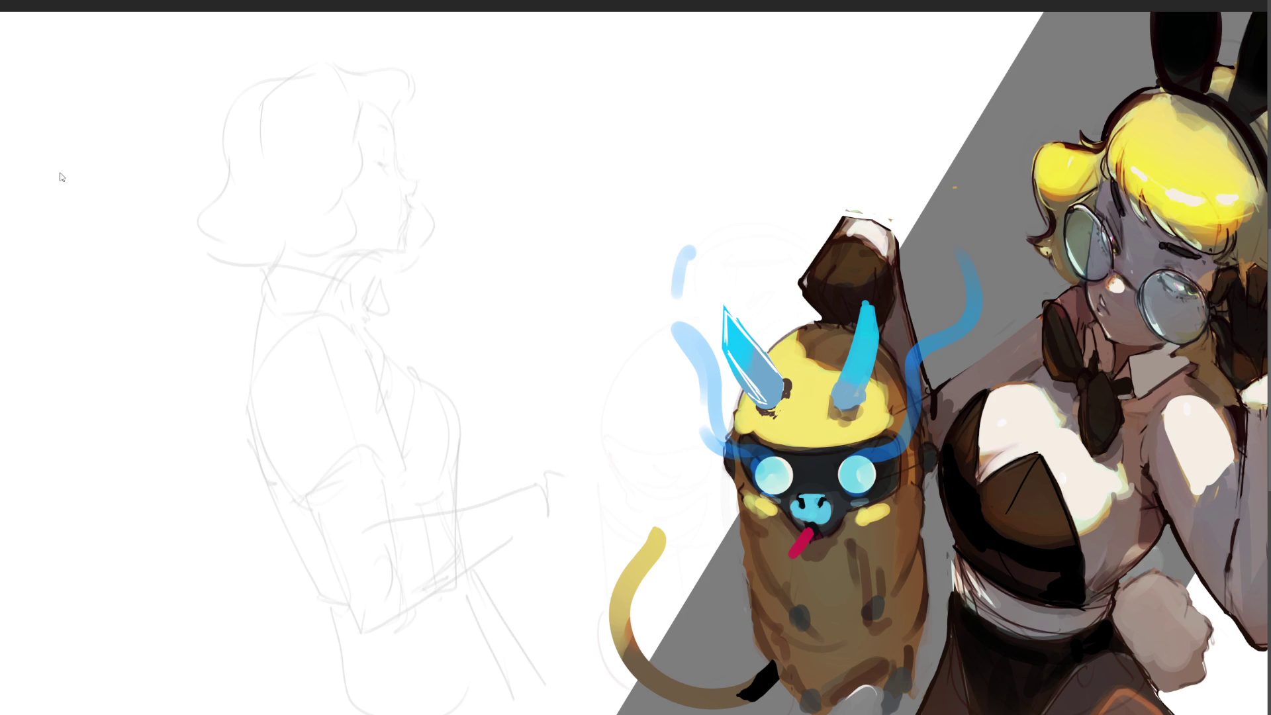
key(ctrl+shift+h)
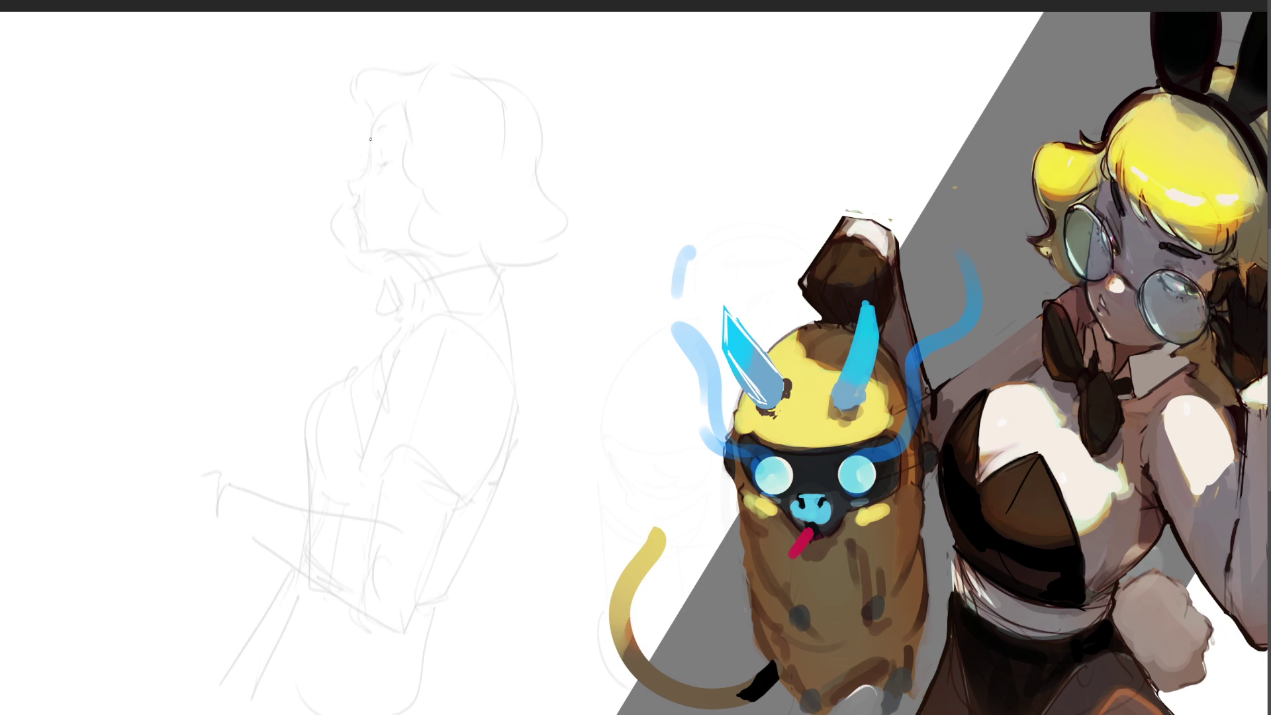
mouse_move(370, 139)
mouse_down()
mouse_move(369, 166)
mouse_move(396, 100)
mouse_move(376, 163)
mouse_up()
key(ctrl+z)
Ink the line below the eye and the lower lip and chin, undoing stray strokes.
drag(386, 165, 356, 196)
drag(376, 176, 356, 217)
key(ctrl+z)
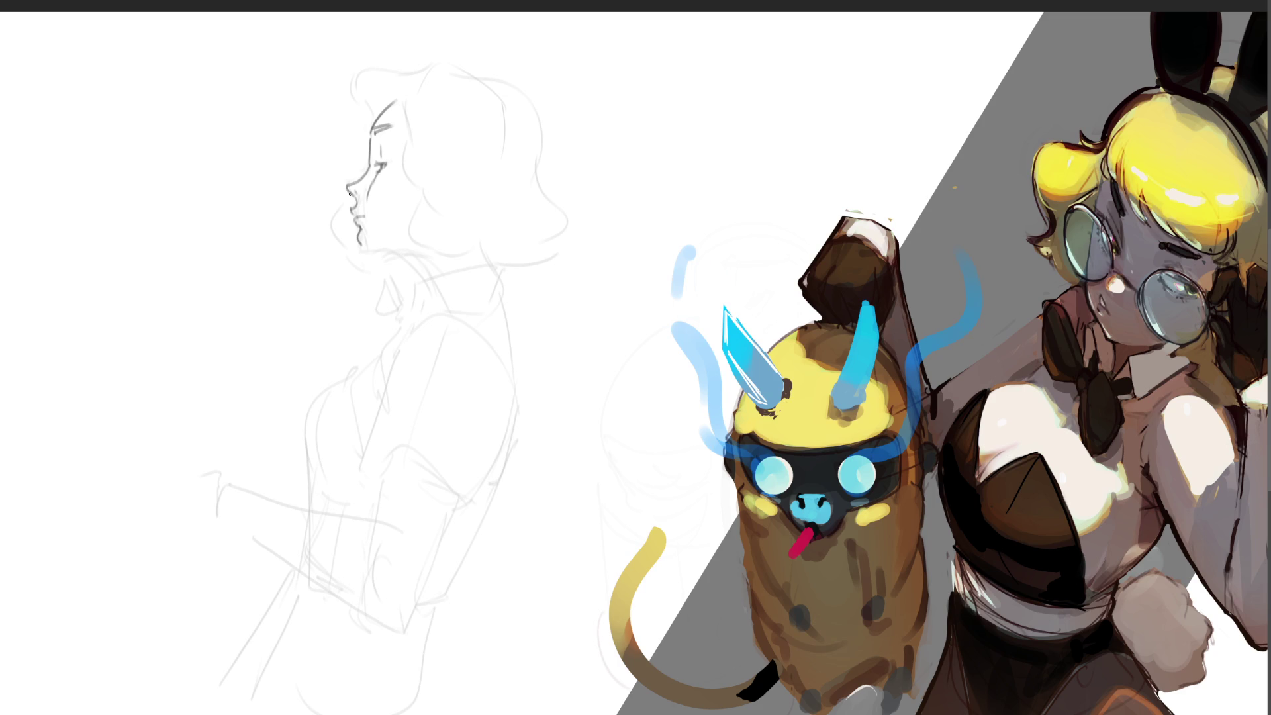
drag(343, 176, 359, 265)
key(ctrl+z)
mouse_move(358, 230)
mouse_down()
mouse_move(360, 246)
mouse_move(405, 255)
mouse_up()
Ink the bangs, forehead curve and top hair arc with retries.
mouse_move(364, 116)
mouse_down()
mouse_move(338, 94)
mouse_move(367, 59)
mouse_move(448, 74)
mouse_move(412, 101)
mouse_up()
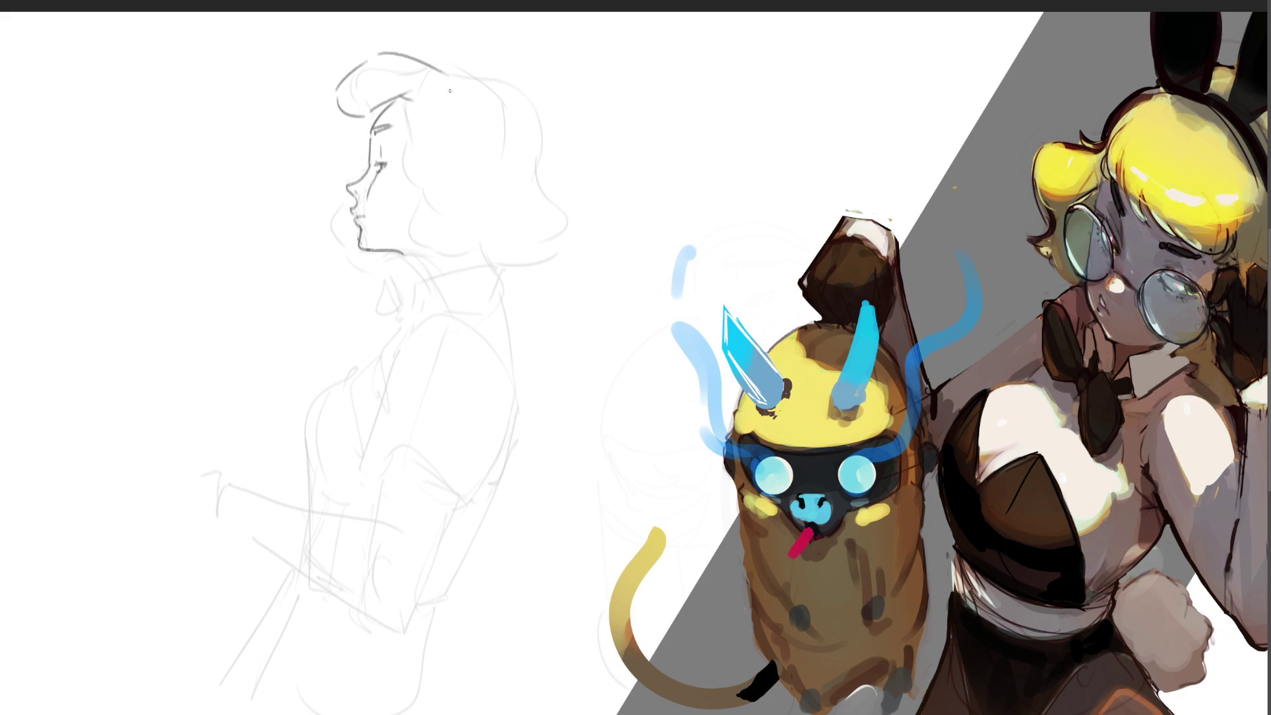
drag(405, 118, 403, 145)
key(ctrl+z)
key(ctrl+z)
key(ctrl+z)
key(ctrl+z)
key(ctrl+z)
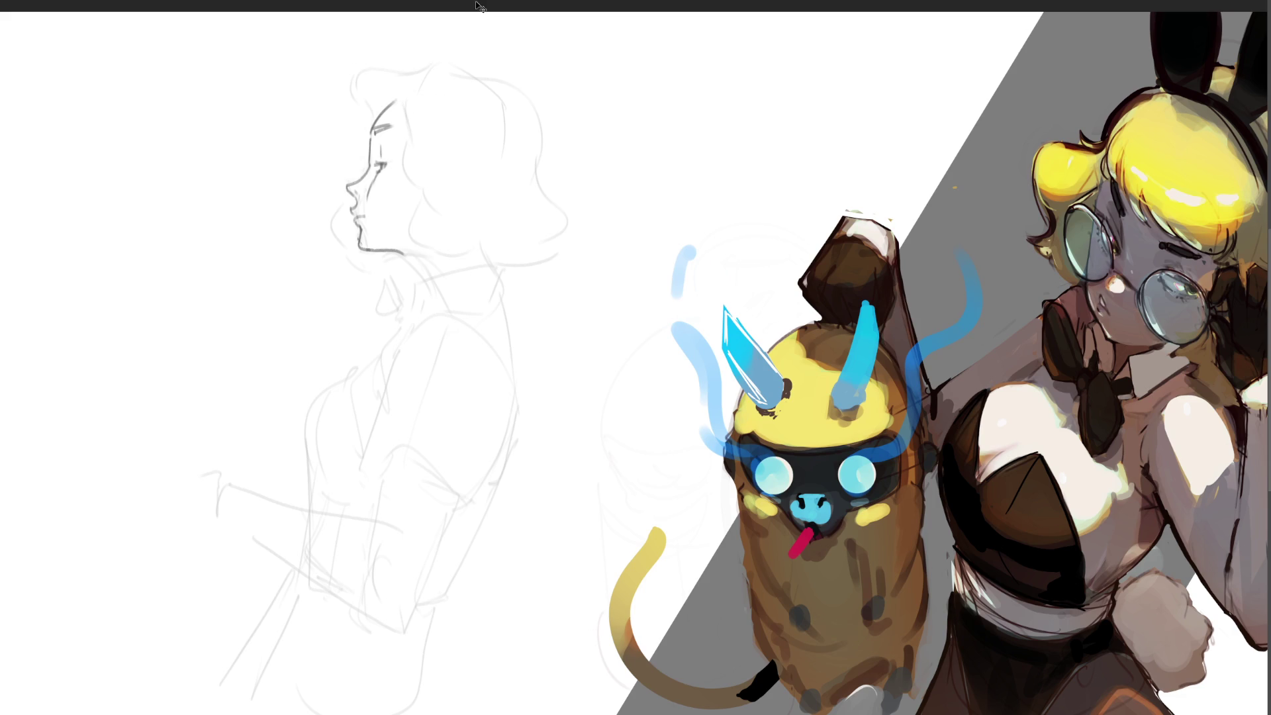
mouse_move(393, 103)
mouse_down()
mouse_move(357, 127)
mouse_move(402, 74)
mouse_move(425, 70)
mouse_move(411, 91)
mouse_move(426, 85)
mouse_up()
key(ctrl+z)
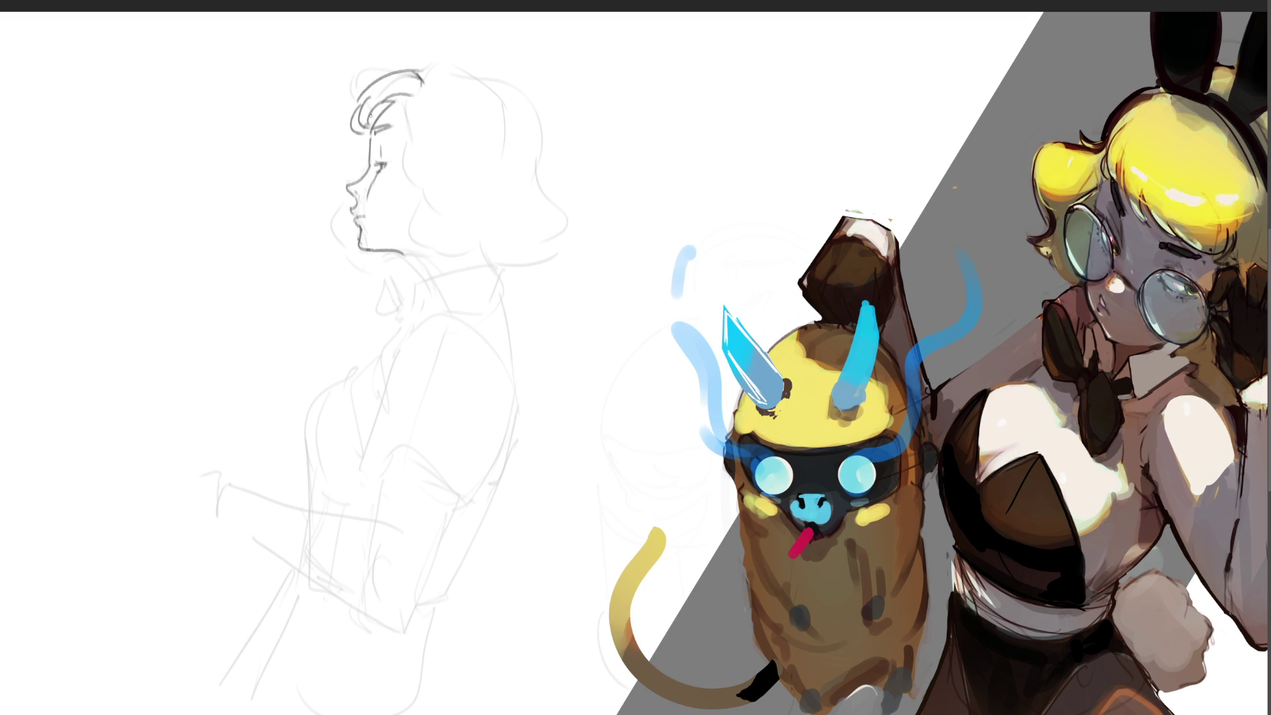
mouse_move(371, 115)
mouse_down()
mouse_move(372, 127)
mouse_move(383, 113)
mouse_up()
drag(412, 91, 421, 95)
Draw the long curve from the hair top down and the hair-top line, retrying several times.
drag(423, 81, 402, 215)
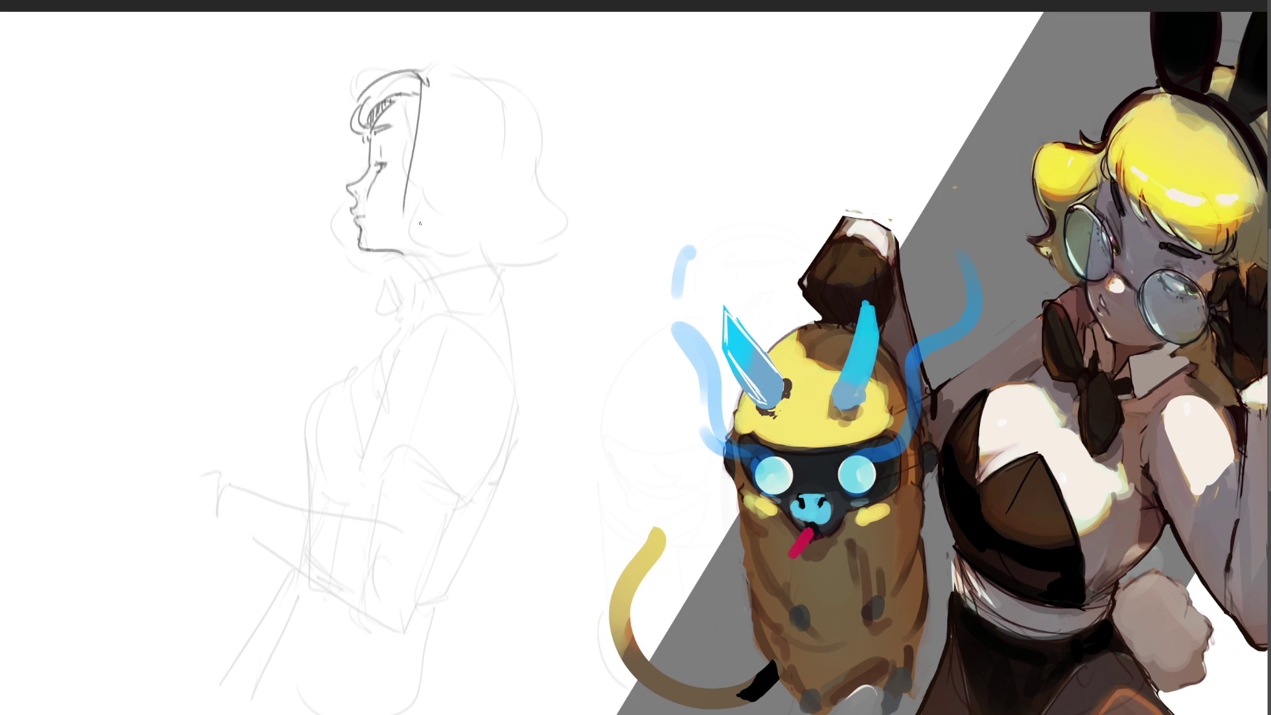
mouse_move(429, 105)
mouse_down()
mouse_move(437, 116)
mouse_move(387, 233)
mouse_move(433, 100)
mouse_up()
key(ctrl+z)
key(ctrl+z)
key(ctrl+z)
key(ctrl+z)
drag(402, 165, 390, 223)
key(ctrl+z)
mouse_move(428, 79)
mouse_down()
mouse_move(397, 236)
mouse_move(459, 257)
mouse_up()
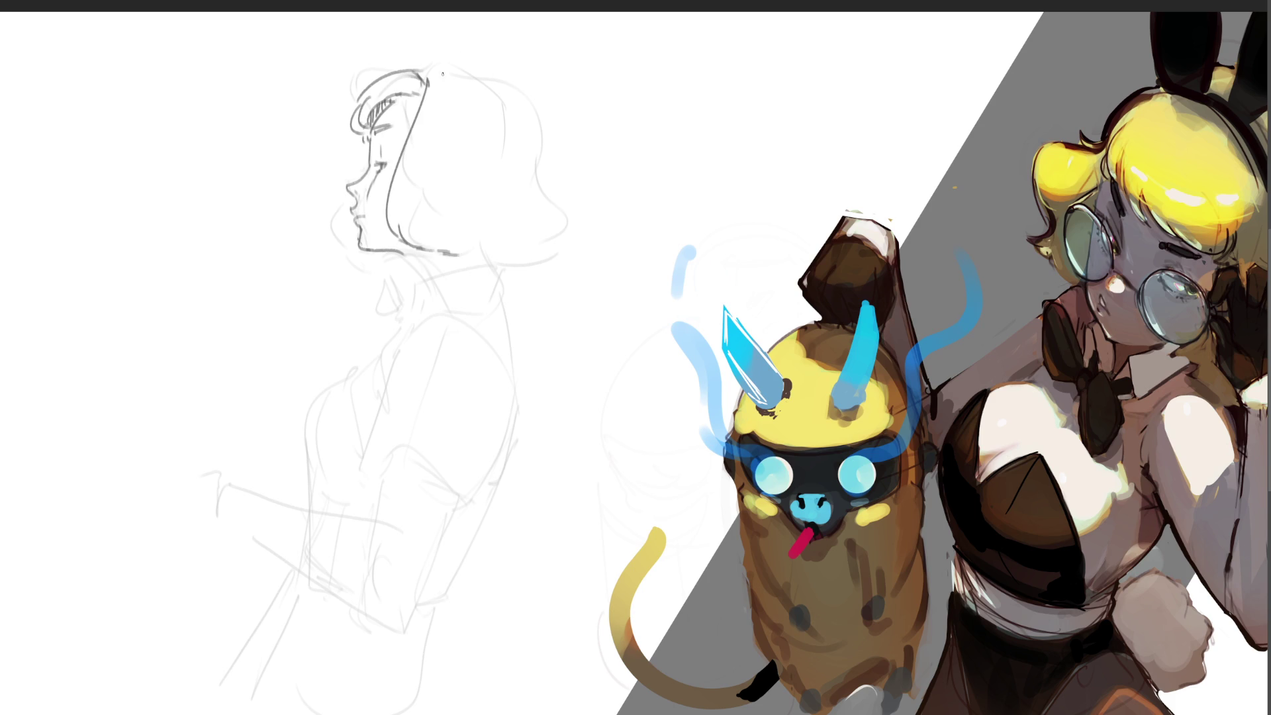
drag(419, 70, 507, 74)
key(ctrl+z)
mouse_move(424, 73)
mouse_down()
mouse_move(487, 69)
mouse_move(542, 101)
mouse_move(549, 261)
mouse_up()
key(ctrl+z)
Outline the right side of the bob haircut and hatch the bangs darker.
drag(539, 99, 526, 278)
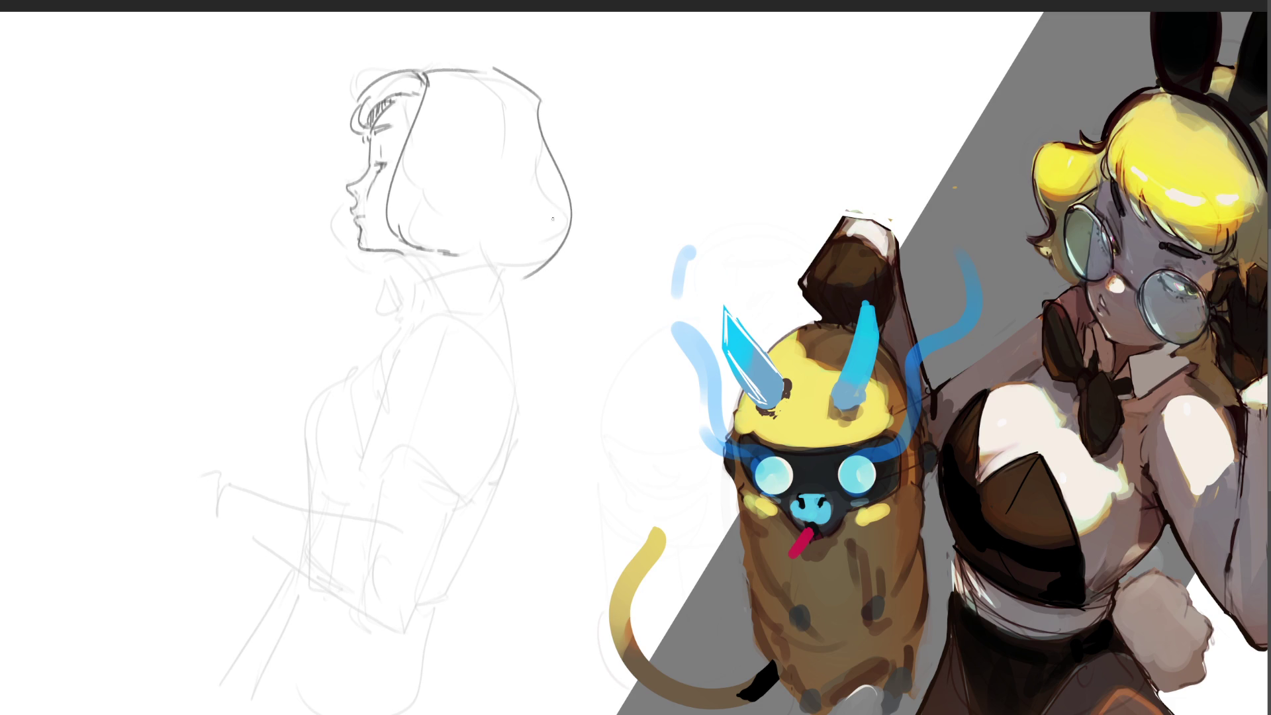
key(ctrl+z)
mouse_move(539, 101)
mouse_down()
mouse_move(516, 266)
mouse_move(473, 257)
mouse_move(526, 266)
mouse_up()
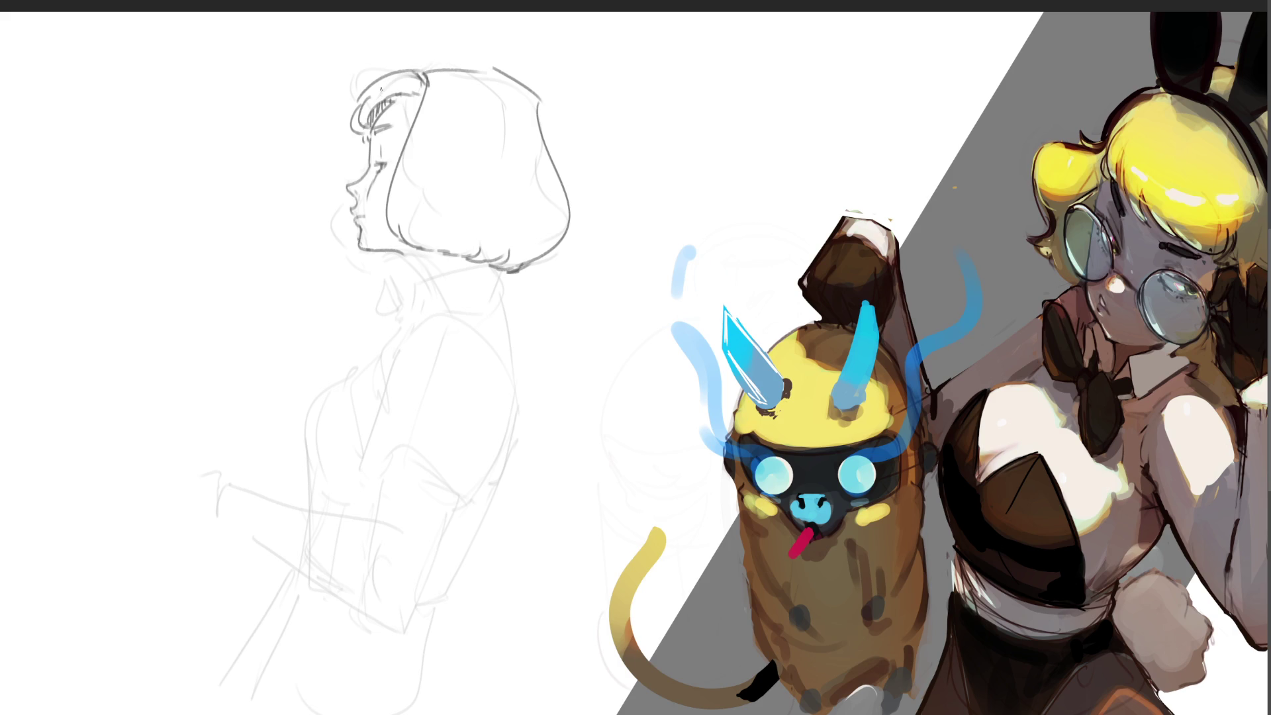
mouse_move(389, 104)
mouse_down()
mouse_move(373, 125)
mouse_move(397, 119)
mouse_move(377, 112)
mouse_move(389, 106)
mouse_up()
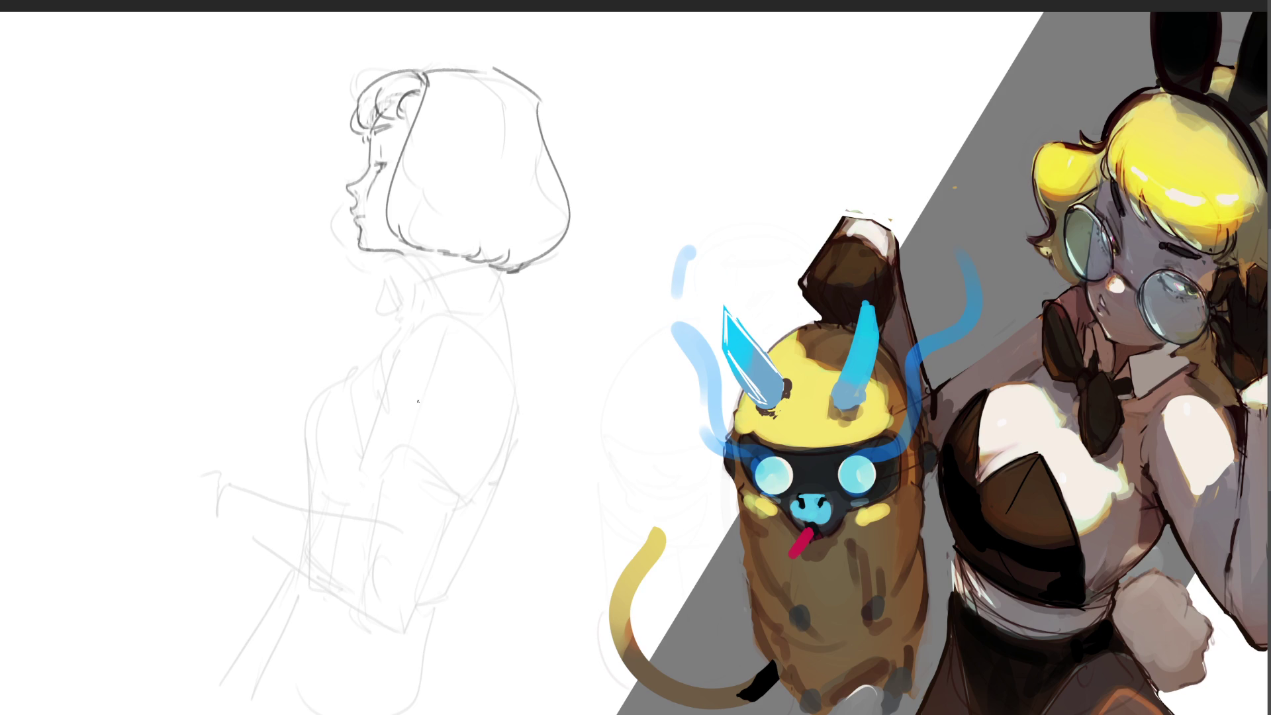
Ink the neck line from the chin and the collar strokes below it.
drag(404, 255, 415, 281)
mouse_move(405, 286)
mouse_down()
mouse_move(407, 318)
mouse_move(408, 303)
mouse_move(422, 323)
mouse_move(485, 267)
mouse_move(418, 311)
mouse_move(501, 311)
mouse_move(511, 267)
mouse_move(509, 316)
mouse_up()
key(ctrl+z)
key(ctrl+z)
key(ctrl+z)
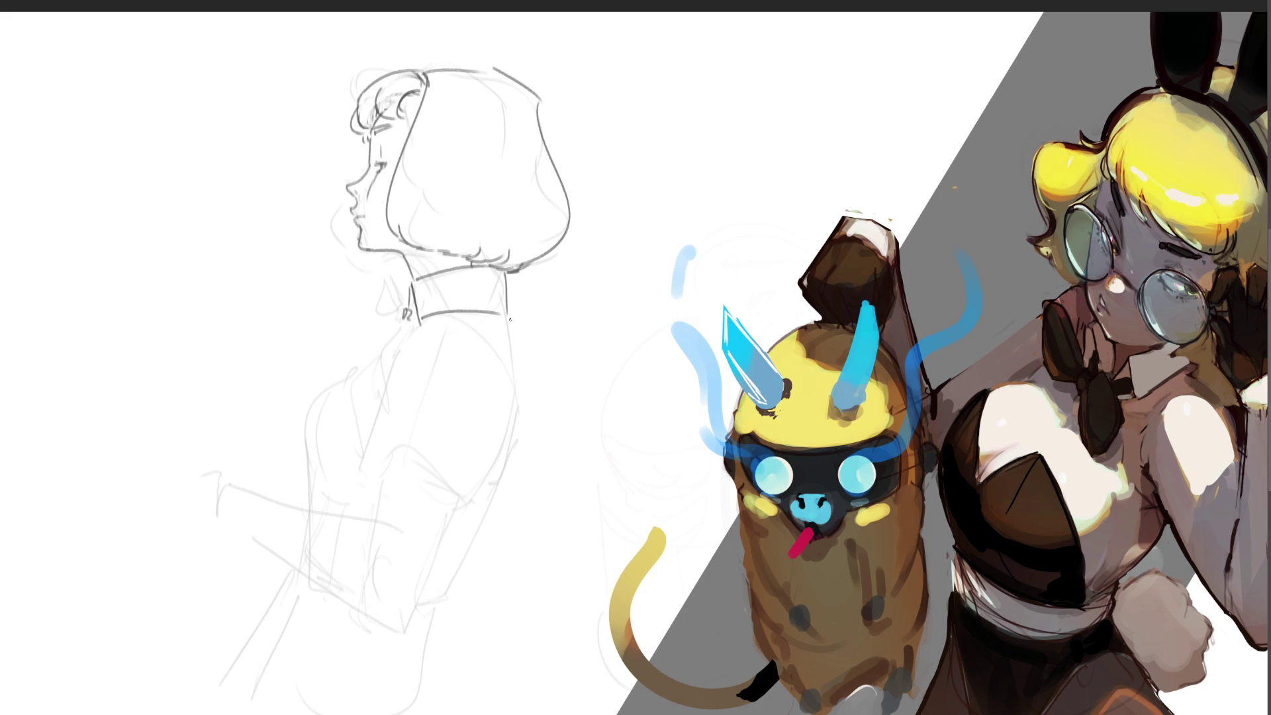
drag(406, 281, 410, 309)
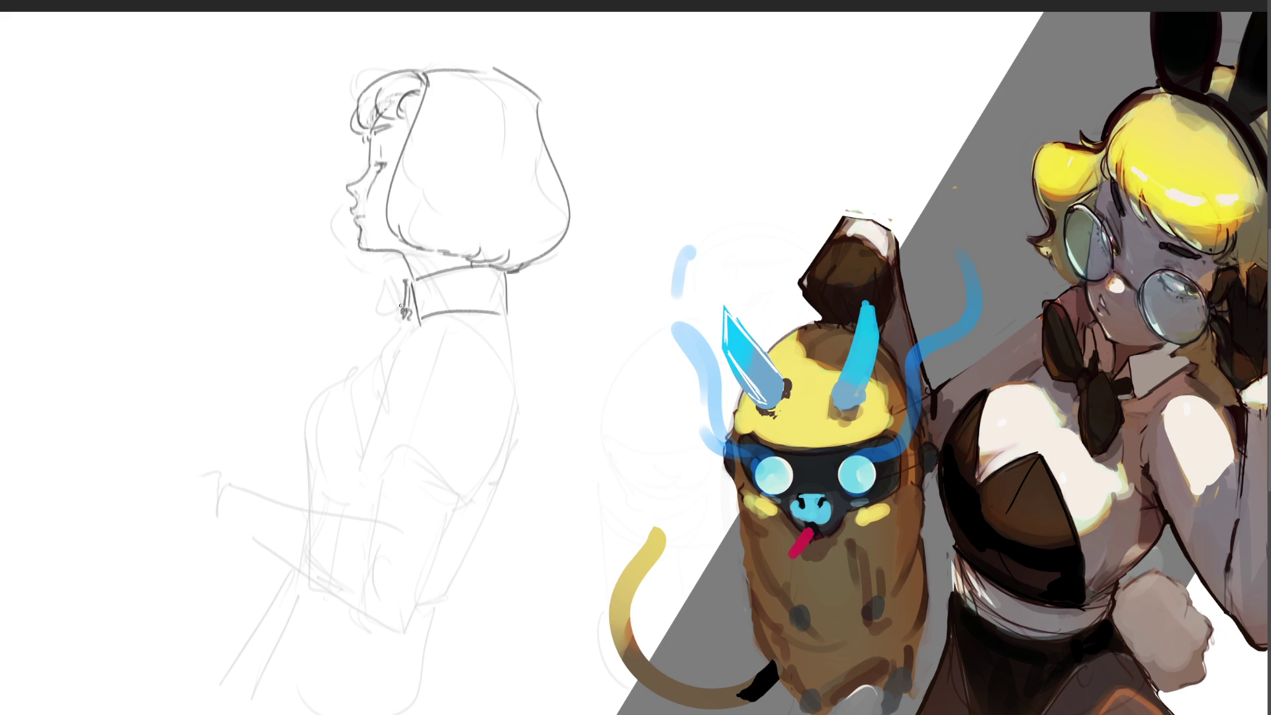
Draw half a bow tie at the collar and firm up the lips and chin, undoing stray strokes.
mouse_move(401, 305)
mouse_down()
mouse_move(382, 284)
mouse_move(385, 339)
mouse_move(402, 315)
mouse_move(377, 294)
mouse_up()
mouse_move(351, 219)
mouse_down()
mouse_move(355, 245)
mouse_move(343, 232)
mouse_up()
key(ctrl+z)
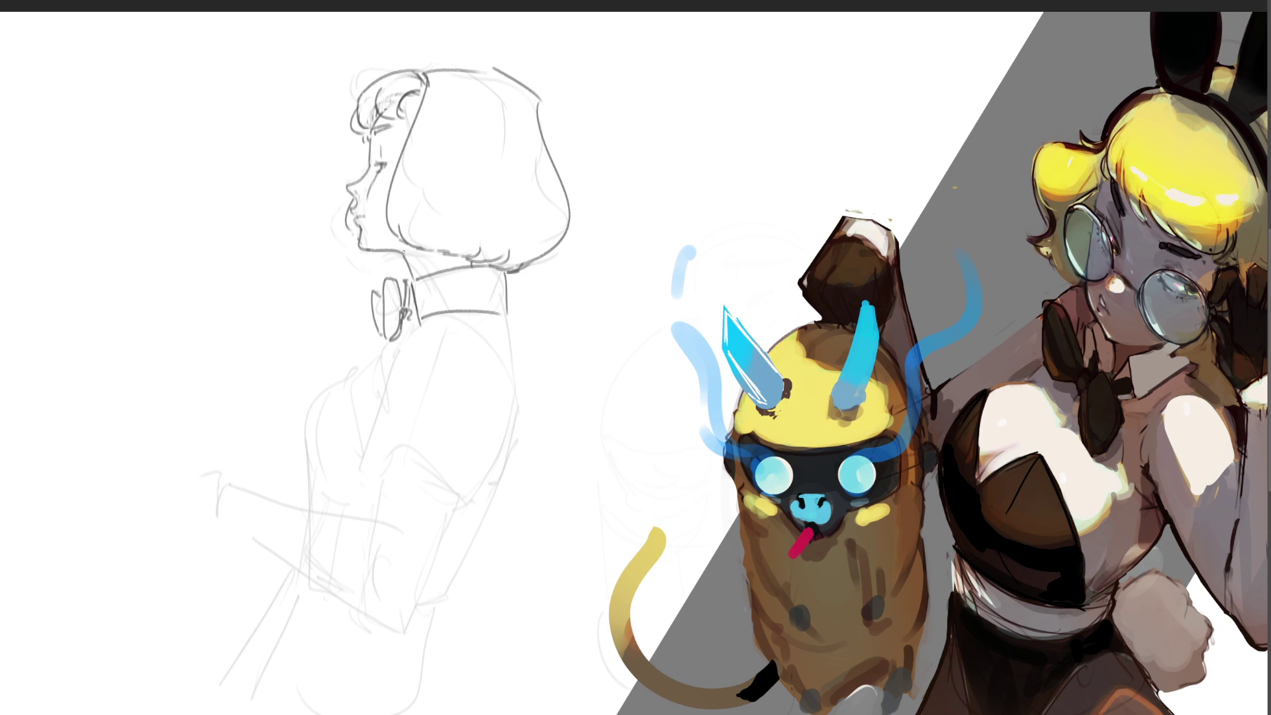
mouse_move(403, 252)
mouse_down()
mouse_move(434, 312)
mouse_move(468, 260)
mouse_up()
key(ctrl+z)
Sketch the curved shoulder, the arm line and the short sleeve details.
mouse_move(404, 353)
mouse_down()
mouse_move(442, 324)
mouse_move(487, 364)
mouse_move(495, 433)
mouse_up()
mouse_move(495, 427)
mouse_down()
mouse_move(452, 510)
mouse_move(394, 445)
mouse_move(353, 472)
mouse_move(364, 482)
mouse_up()
drag(370, 435, 354, 465)
Draw the forearm extending from the sleeve, with its upper and lower edges.
drag(395, 358, 382, 397)
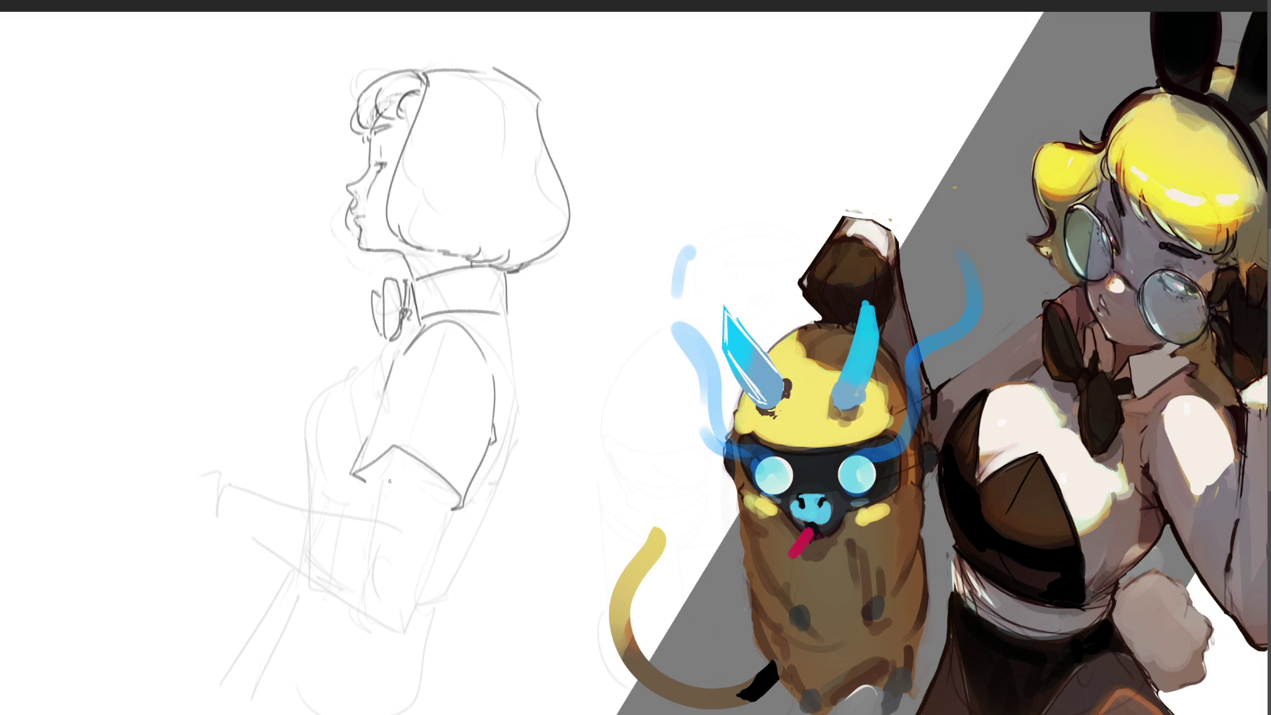
drag(384, 463, 363, 498)
mouse_move(242, 468)
mouse_down()
mouse_move(229, 492)
mouse_move(293, 482)
mouse_move(350, 503)
mouse_move(375, 537)
mouse_up()
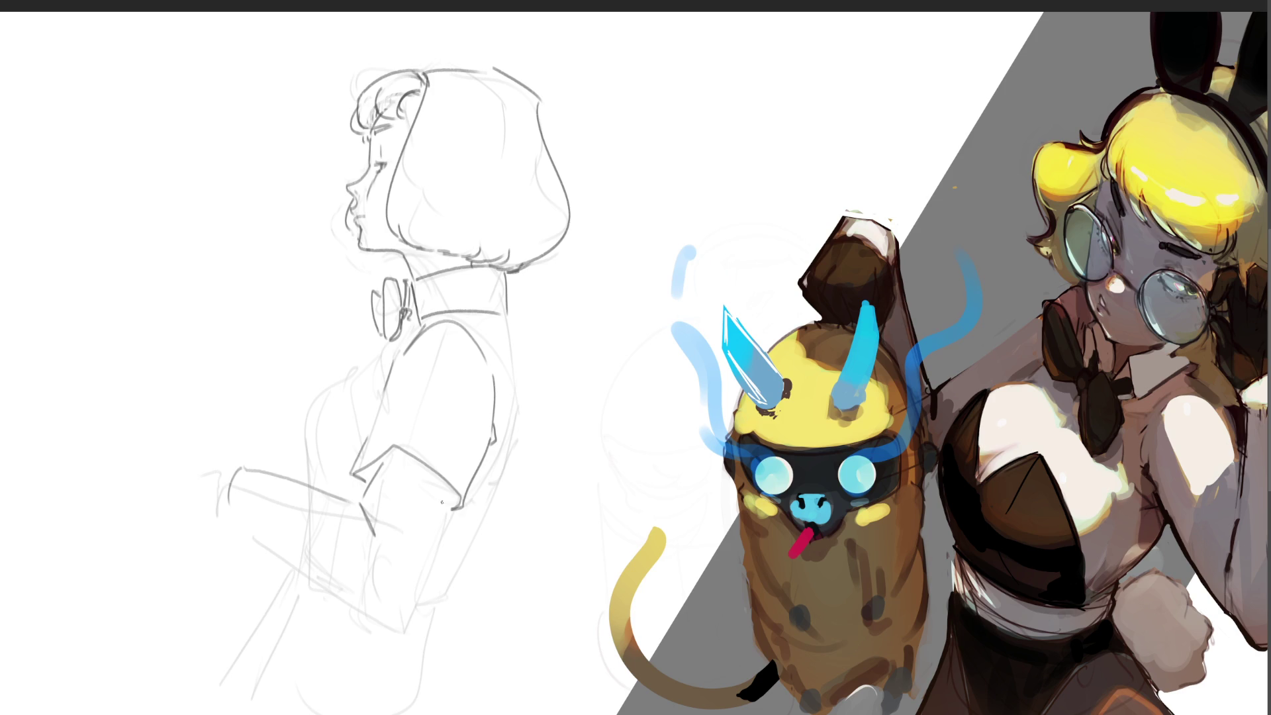
mouse_move(450, 495)
mouse_down()
mouse_move(386, 598)
mouse_move(344, 580)
mouse_up()
drag(231, 502, 351, 579)
key(ctrl+z)
key(ctrl+shift+z)
drag(323, 556, 362, 592)
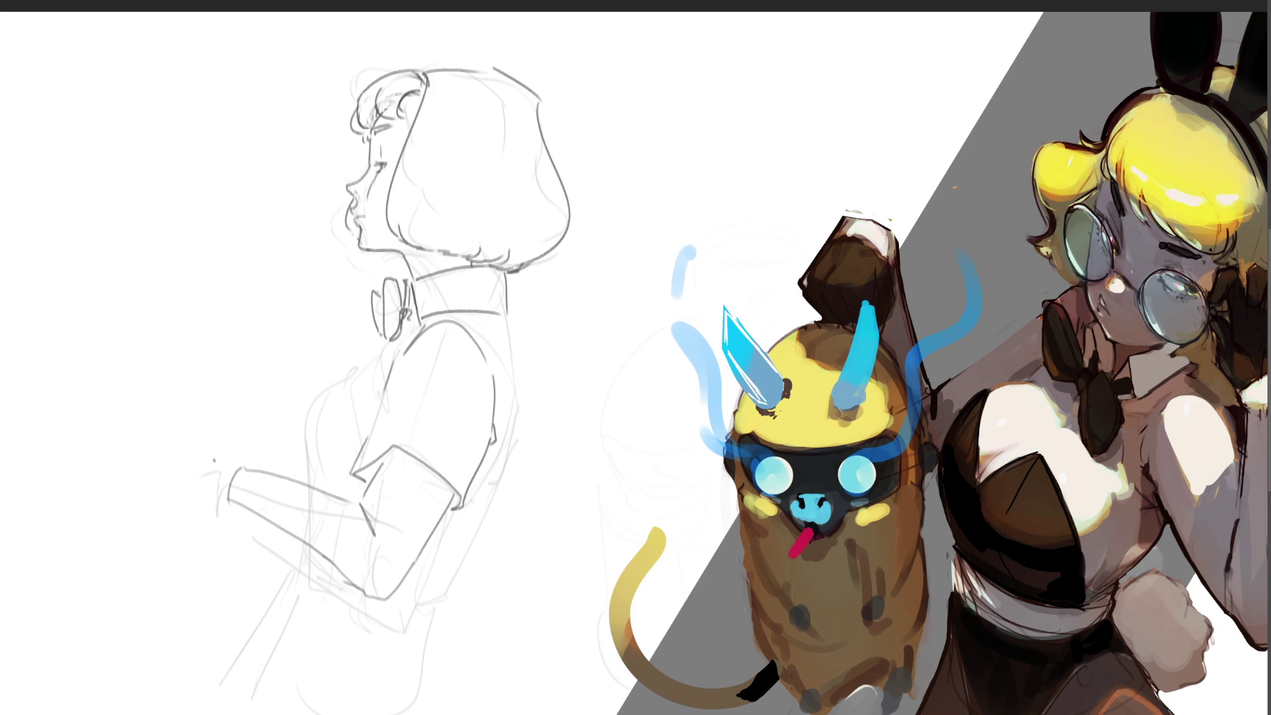
Outline a cuff at the end of the arm and shape a wristwatch on the wrist.
mouse_move(214, 459)
mouse_down()
mouse_move(207, 467)
mouse_move(218, 452)
mouse_move(225, 472)
mouse_move(237, 456)
mouse_move(225, 477)
mouse_up()
mouse_move(207, 478)
mouse_down()
mouse_move(206, 498)
mouse_move(233, 514)
mouse_up()
drag(244, 461, 247, 468)
mouse_move(247, 461)
mouse_down()
mouse_move(255, 472)
mouse_move(215, 477)
mouse_move(218, 450)
mouse_move(244, 452)
mouse_up()
drag(224, 480, 245, 455)
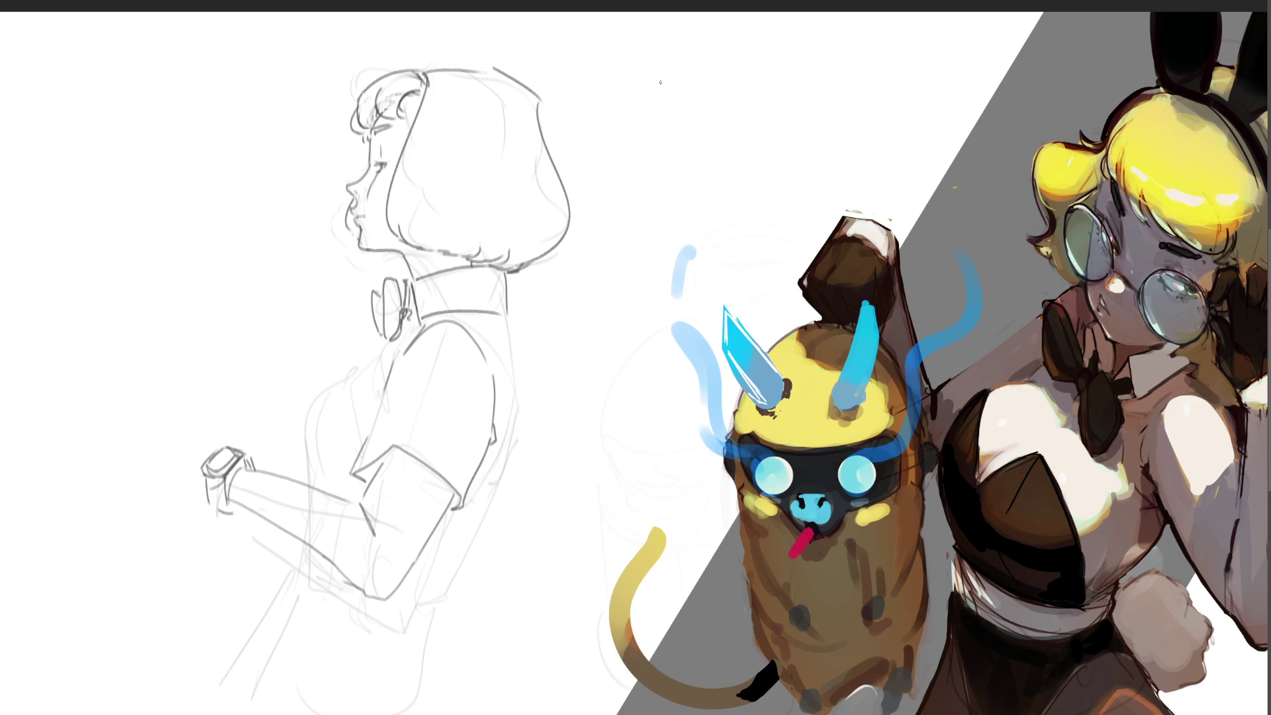
Start a box outline above the painted cat, redrawing a misplaced edge.
drag(658, 65, 676, 181)
key(ctrl+z)
mouse_move(634, 46)
mouse_down()
mouse_move(635, 193)
mouse_move(777, 202)
mouse_up()
Finish the square box and draw an X of diagonal guidelines inside it.
drag(634, 24, 778, 202)
mouse_move(633, 22)
mouse_down()
mouse_move(808, 22)
mouse_move(804, 213)
mouse_up()
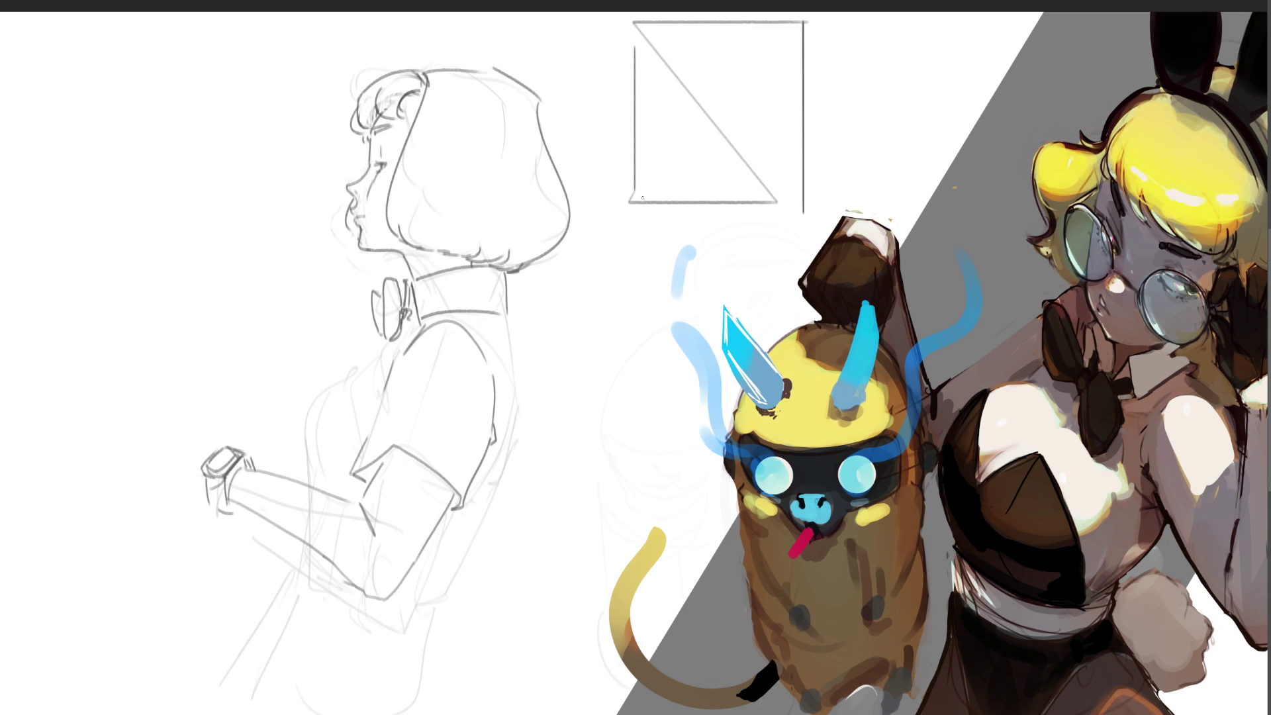
drag(802, 23, 634, 200)
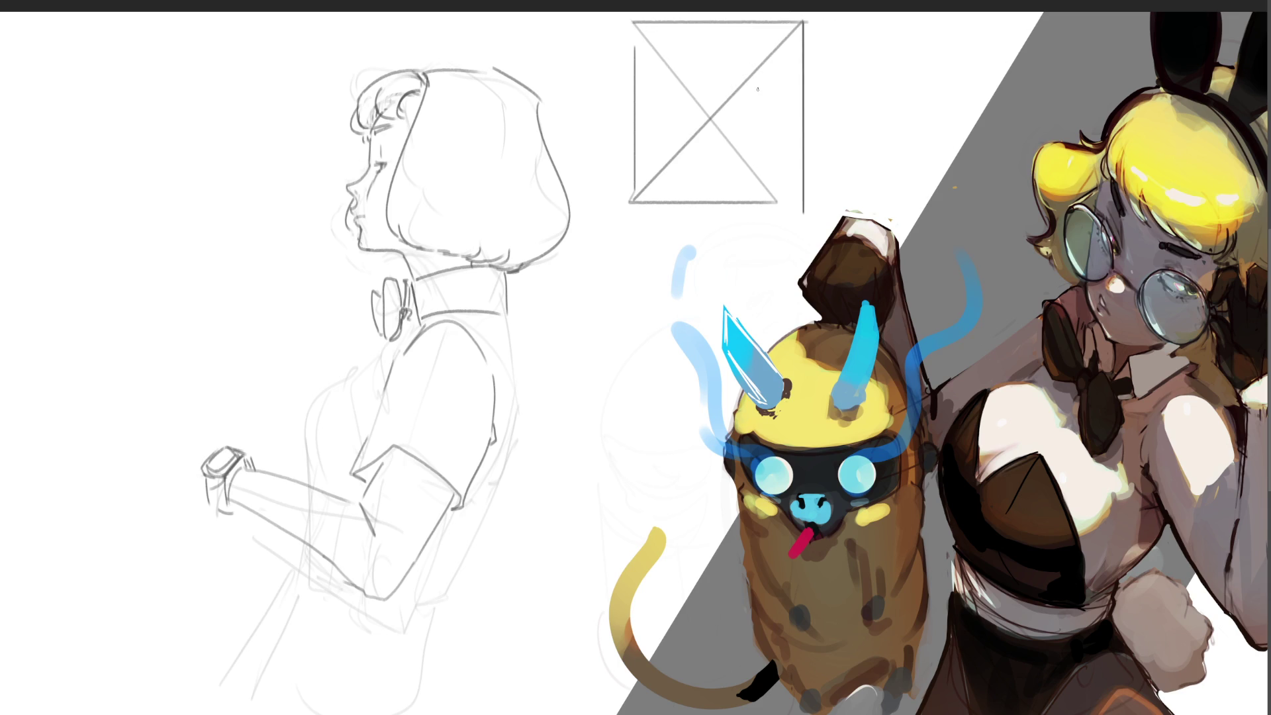
drag(639, 27, 798, 198)
drag(637, 22, 767, 165)
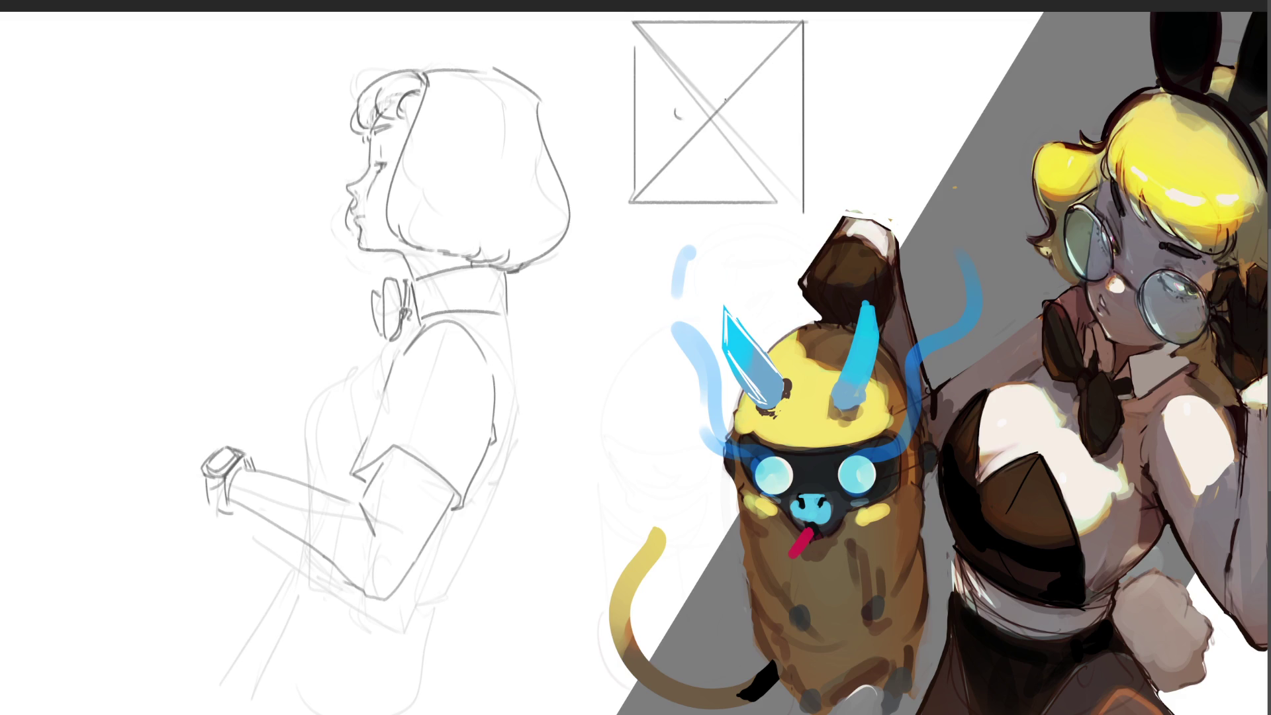
Draw the cat face's round eyes, nose and cheek swooshes inside the box.
mouse_move(671, 106)
mouse_down()
mouse_move(677, 121)
mouse_move(672, 106)
mouse_up()
mouse_move(762, 103)
mouse_down()
mouse_move(750, 117)
mouse_move(770, 93)
mouse_move(783, 113)
mouse_move(761, 121)
mouse_move(768, 99)
mouse_move(771, 119)
mouse_up()
key(ctrl+z)
key(ctrl+z)
mouse_move(708, 130)
mouse_down()
mouse_move(738, 139)
mouse_move(718, 124)
mouse_move(724, 147)
mouse_move(710, 147)
mouse_up()
key(ctrl+z)
key(ctrl+z)
mouse_move(681, 128)
mouse_down()
mouse_move(615, 134)
mouse_move(675, 139)
mouse_up()
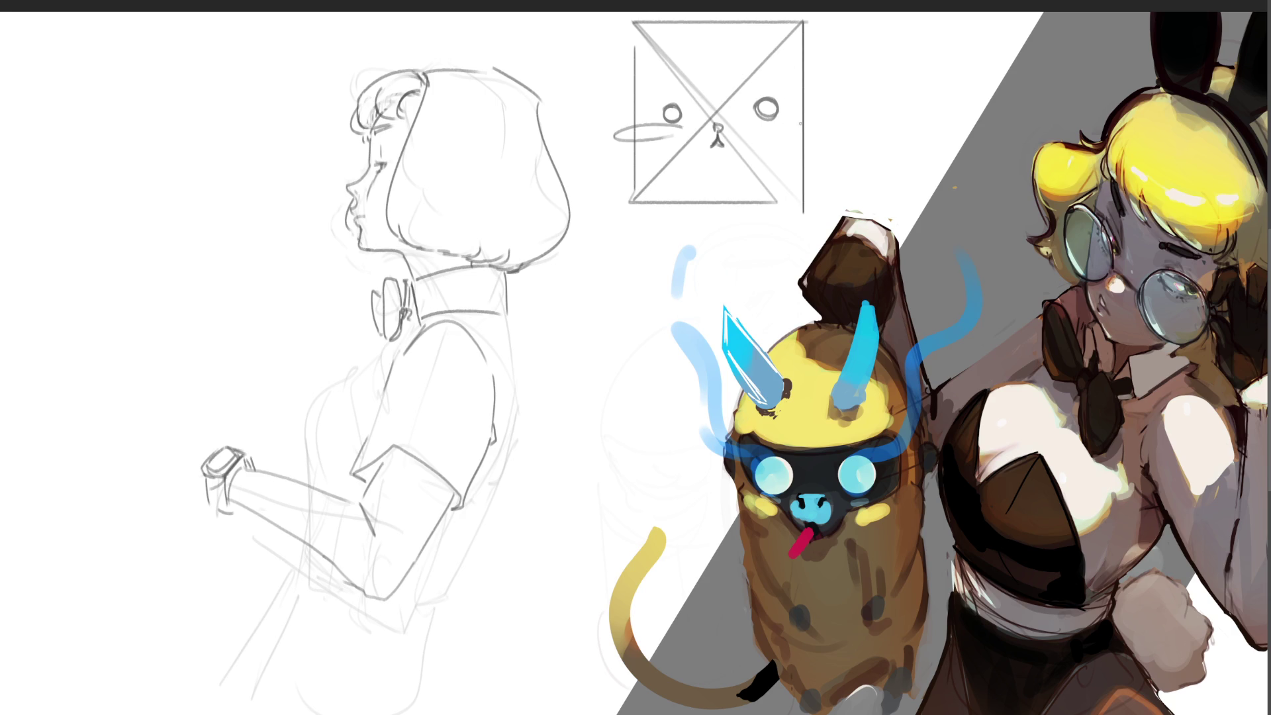
drag(800, 123, 822, 128)
Add whiskers, ear marks, brows and a mouth to the cat doodle, then select the box.
mouse_move(688, 131)
mouse_down()
mouse_move(596, 185)
mouse_move(603, 217)
mouse_up()
mouse_move(762, 150)
mouse_down()
mouse_move(814, 194)
mouse_move(834, 149)
mouse_up()
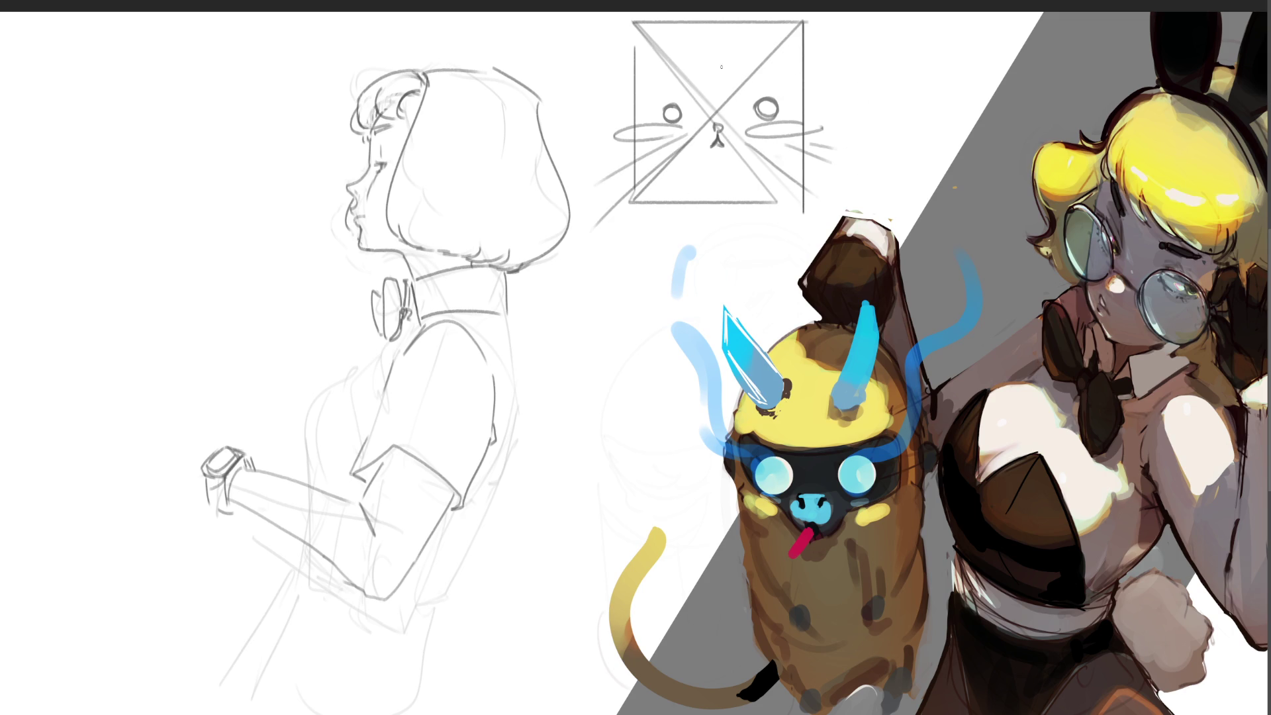
mouse_move(648, 18)
mouse_down()
mouse_move(665, 32)
mouse_move(638, 51)
mouse_up()
drag(774, 23, 788, 34)
drag(774, 29, 798, 37)
drag(673, 31, 769, 27)
drag(648, 64, 675, 81)
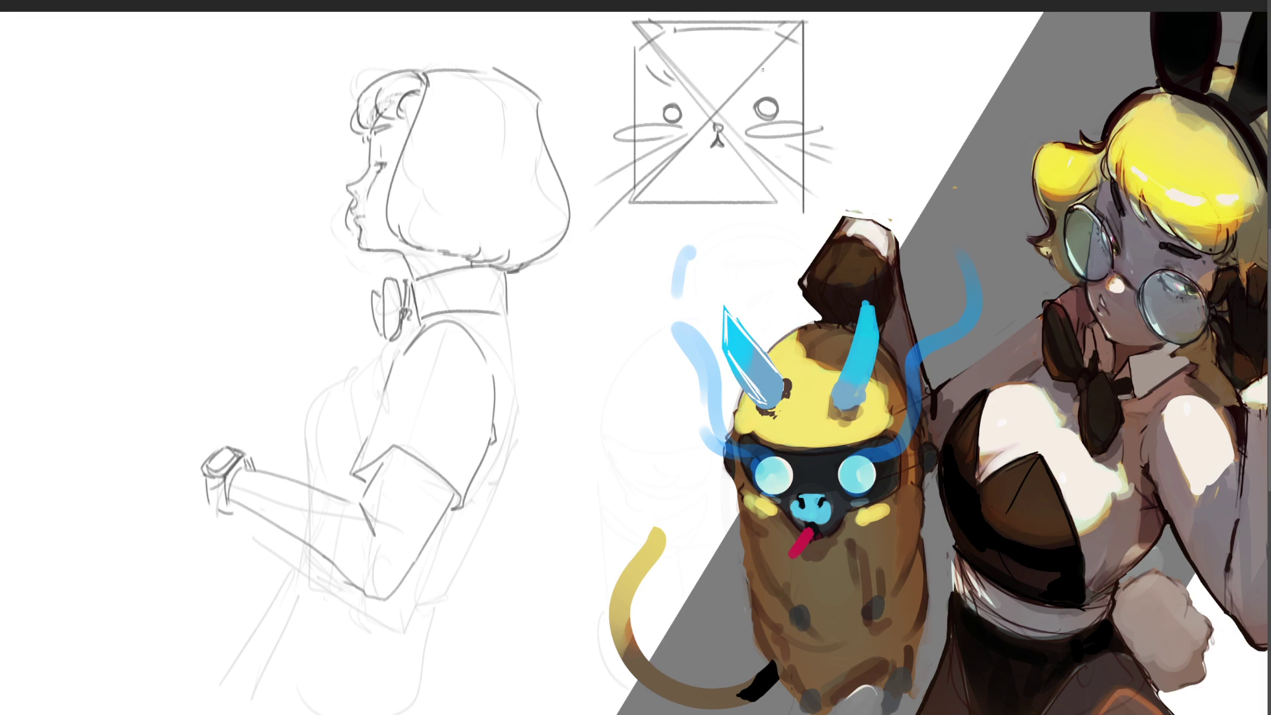
drag(785, 57, 763, 84)
mouse_move(711, 159)
mouse_down()
mouse_move(729, 156)
mouse_move(716, 166)
mouse_up()
drag(631, 21, 805, 203)
key(ctrl+shift+i)
key(Delete)
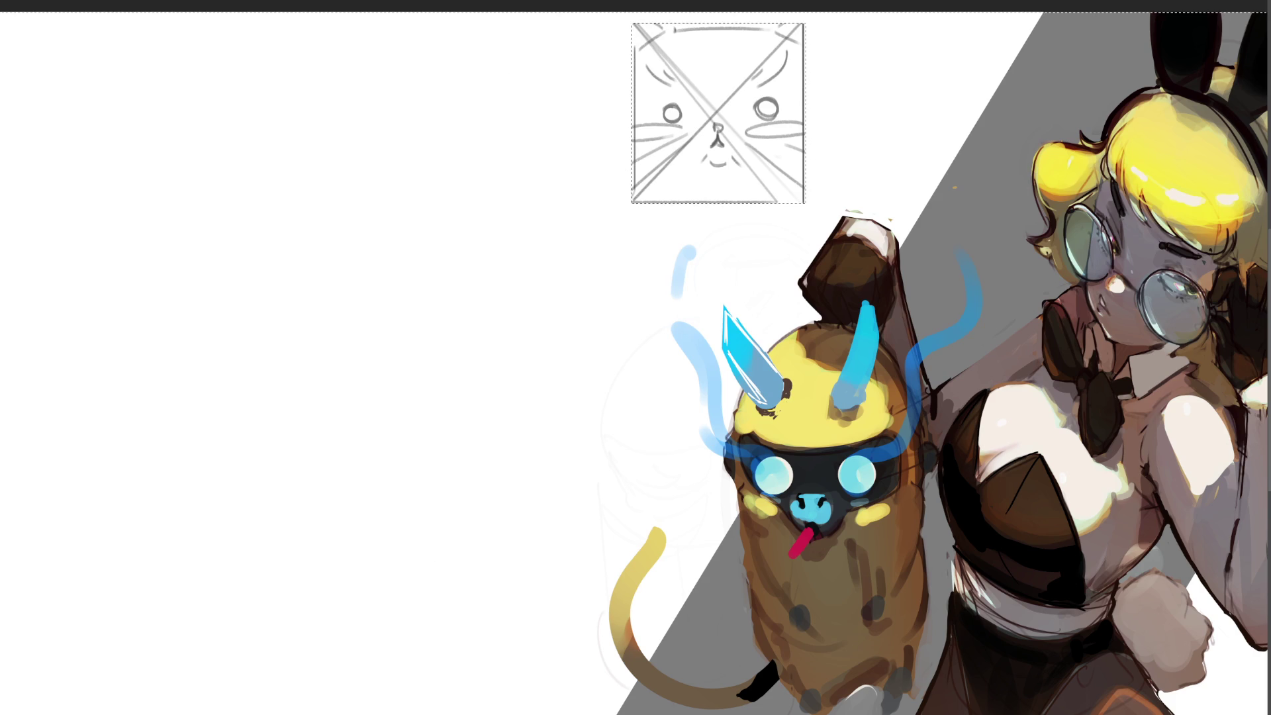
key(ctrl+z)
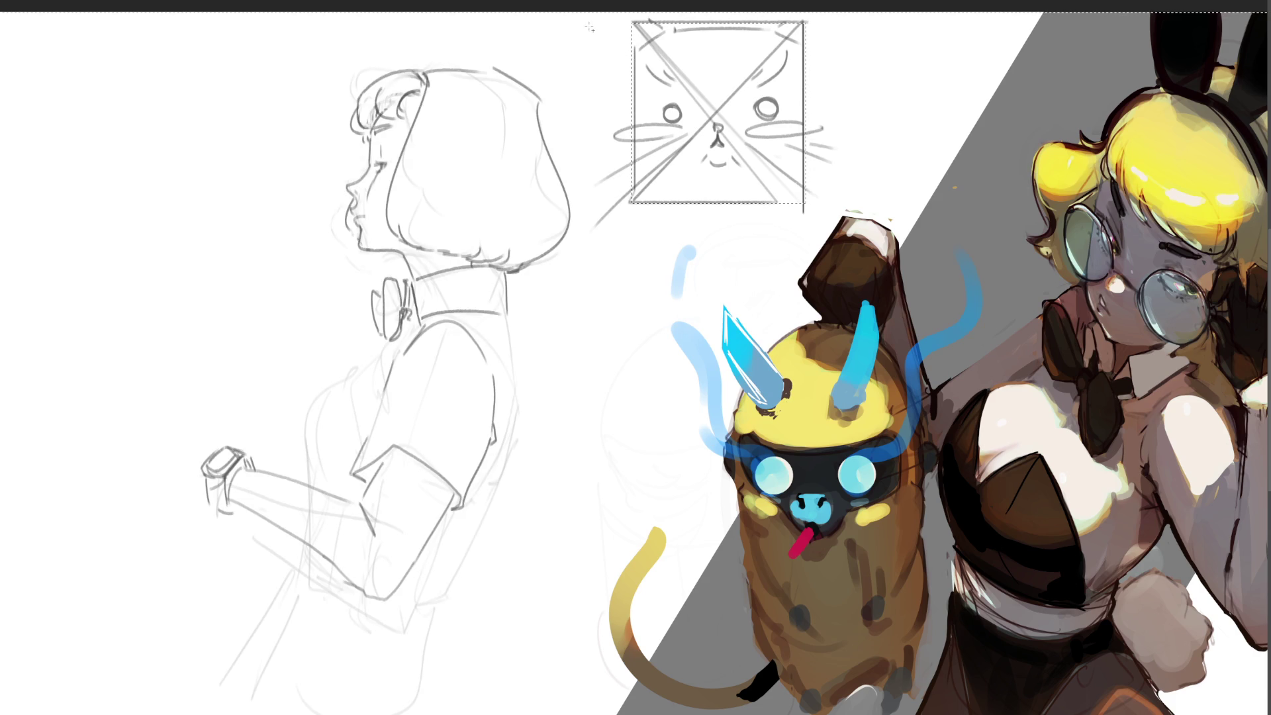
drag(589, 27, 98, 713)
scroll(635, 358, down, 2)
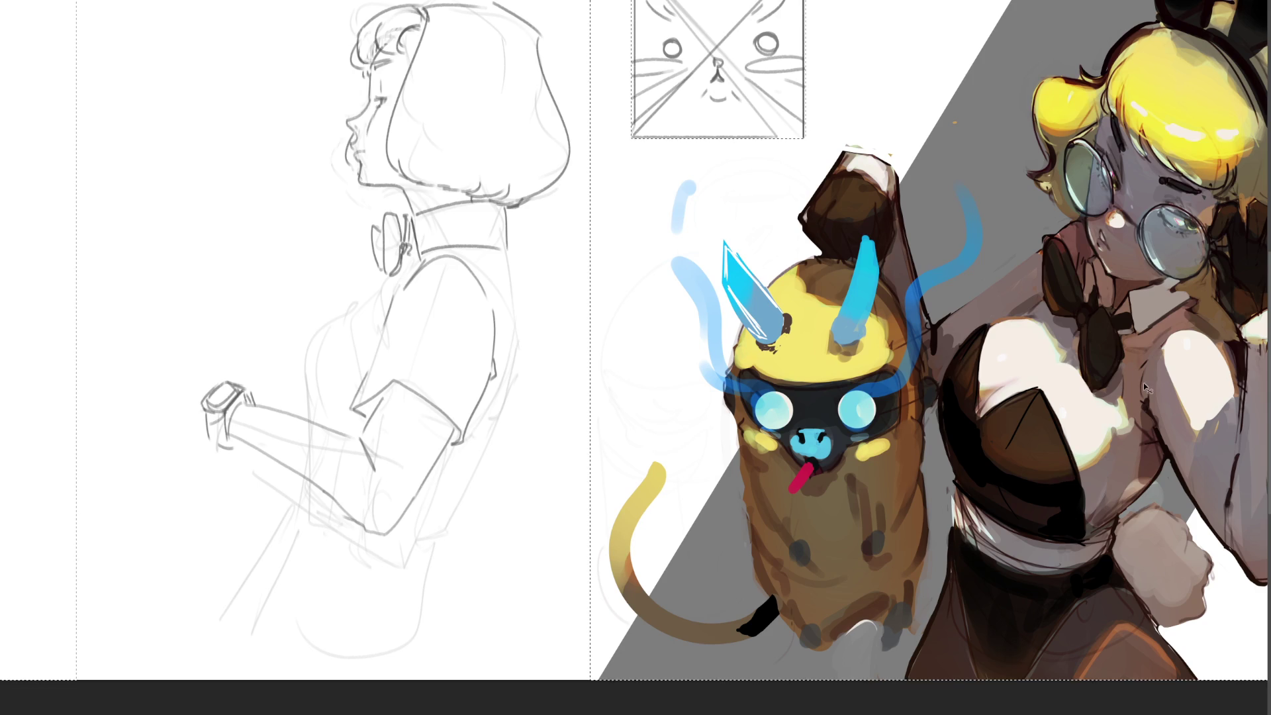
key(ctrl+shift+a)
scroll(635, 358, up, 2)
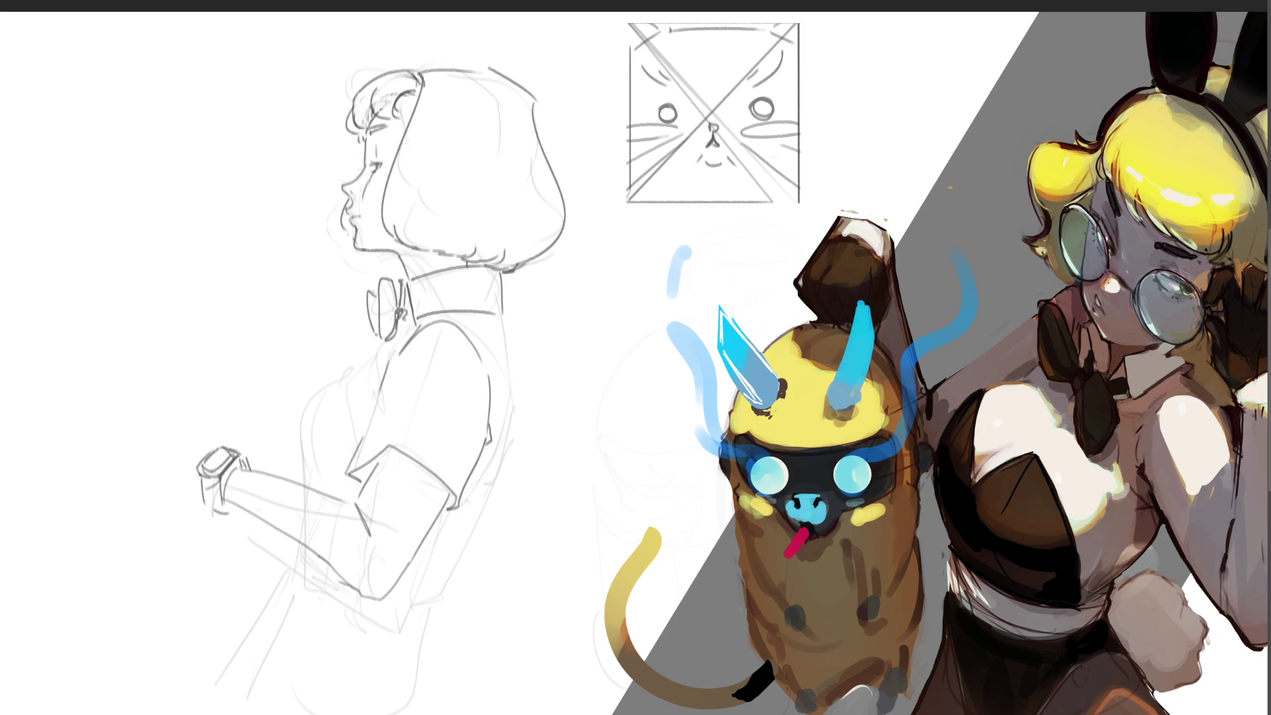
Paint pink blush on both cheeks, darken the nose and ring both eyes with thick dark lines.
drag(744, 131, 796, 129)
mouse_move(675, 131)
mouse_down()
mouse_move(635, 131)
mouse_move(690, 131)
mouse_up()
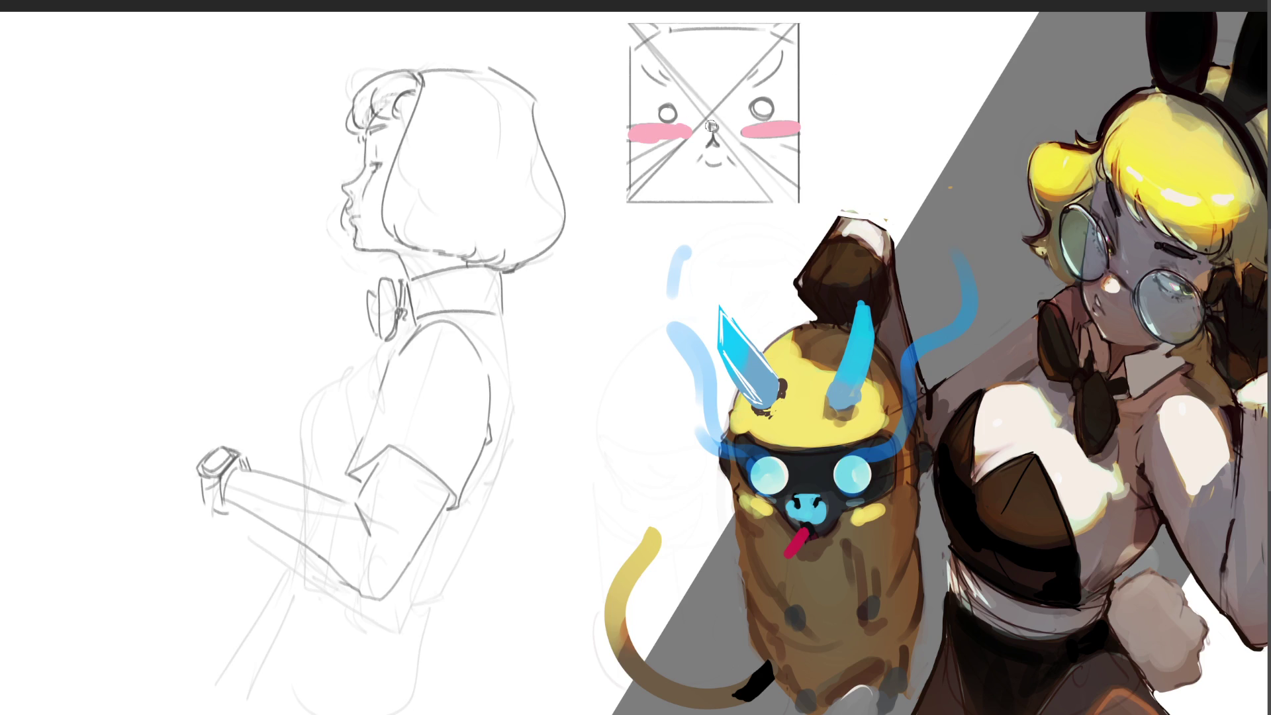
drag(709, 125, 716, 130)
mouse_move(662, 103)
mouse_down()
mouse_move(678, 109)
mouse_move(671, 125)
mouse_move(661, 102)
mouse_up()
mouse_move(756, 98)
mouse_down()
mouse_move(748, 117)
mouse_move(768, 124)
mouse_move(773, 102)
mouse_move(754, 99)
mouse_up()
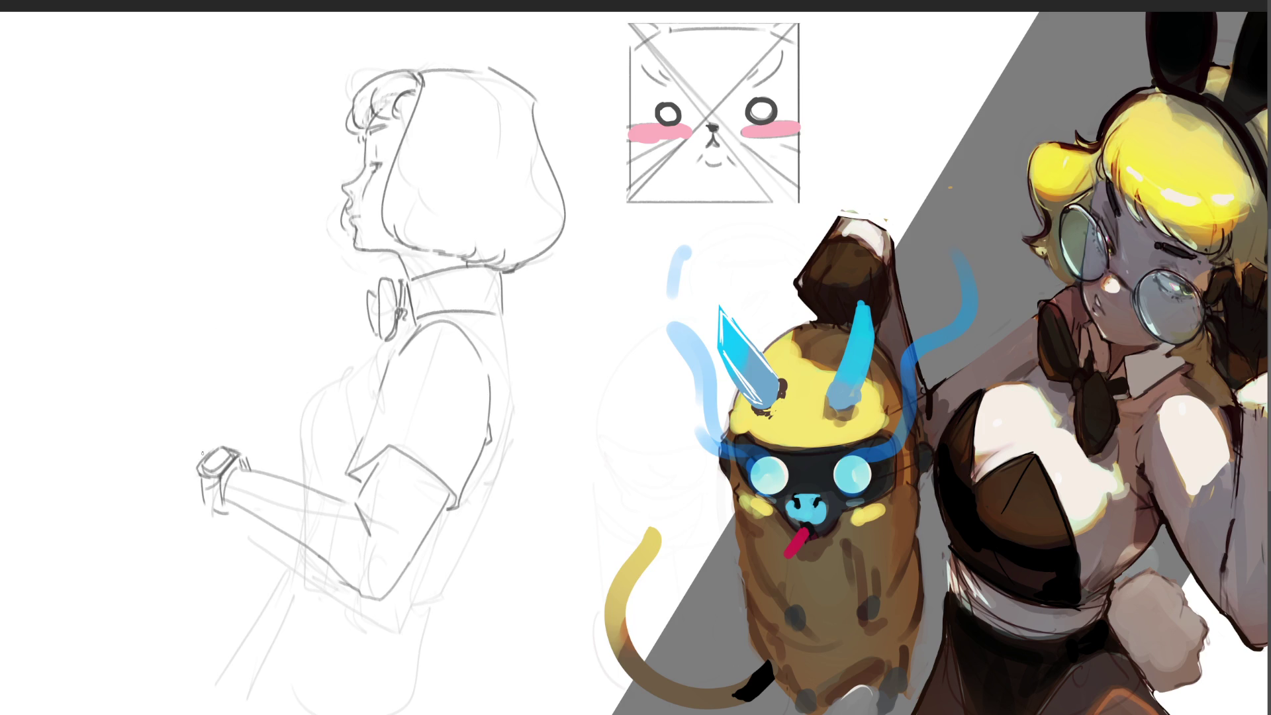
Draw a fist at the wrist with a curved line through it, and lengthen the back line.
mouse_move(202, 453)
mouse_down()
mouse_move(141, 478)
mouse_move(140, 509)
mouse_move(161, 530)
mouse_move(162, 505)
mouse_move(190, 496)
mouse_move(172, 528)
mouse_move(178, 509)
mouse_up()
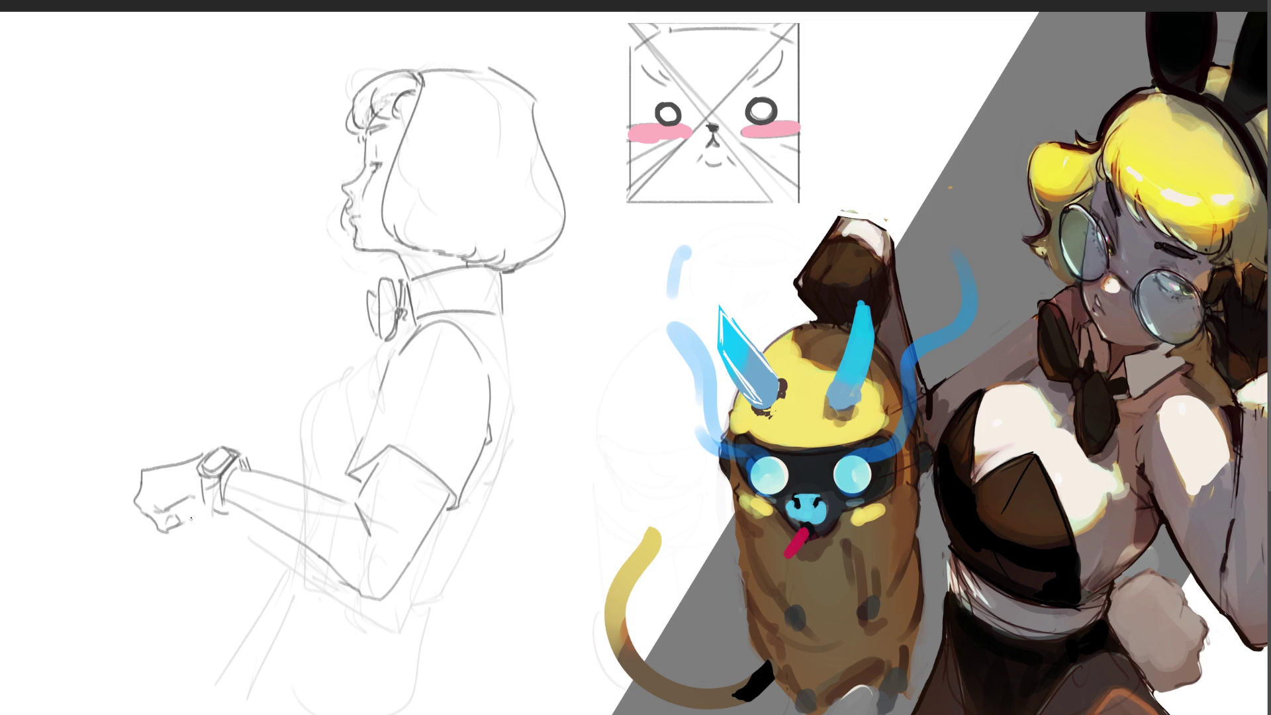
drag(129, 560, 185, 506)
mouse_move(503, 318)
mouse_down()
mouse_move(519, 447)
mouse_move(451, 621)
mouse_up()
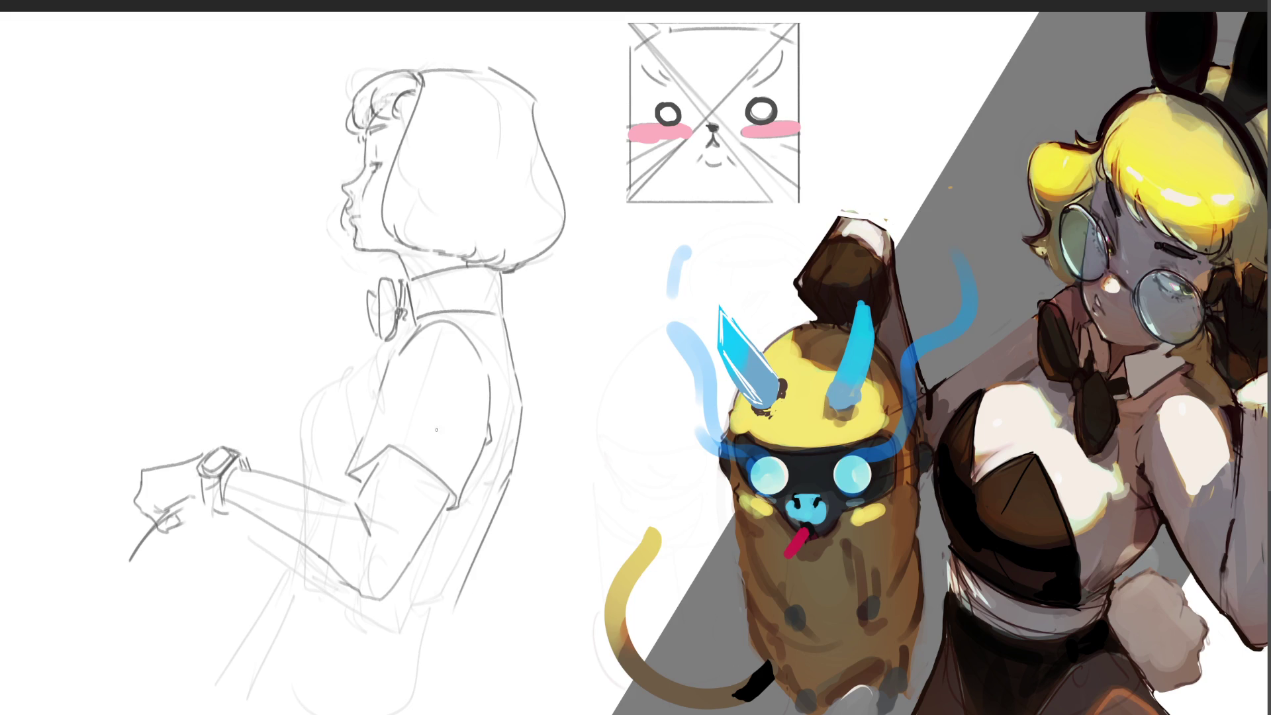
Add a bow tie line and redraw the chest curve darker where it meets the arm.
mouse_move(402, 321)
mouse_down()
mouse_move(381, 352)
mouse_move(390, 341)
mouse_move(303, 406)
mouse_move(290, 437)
mouse_move(301, 487)
mouse_up()
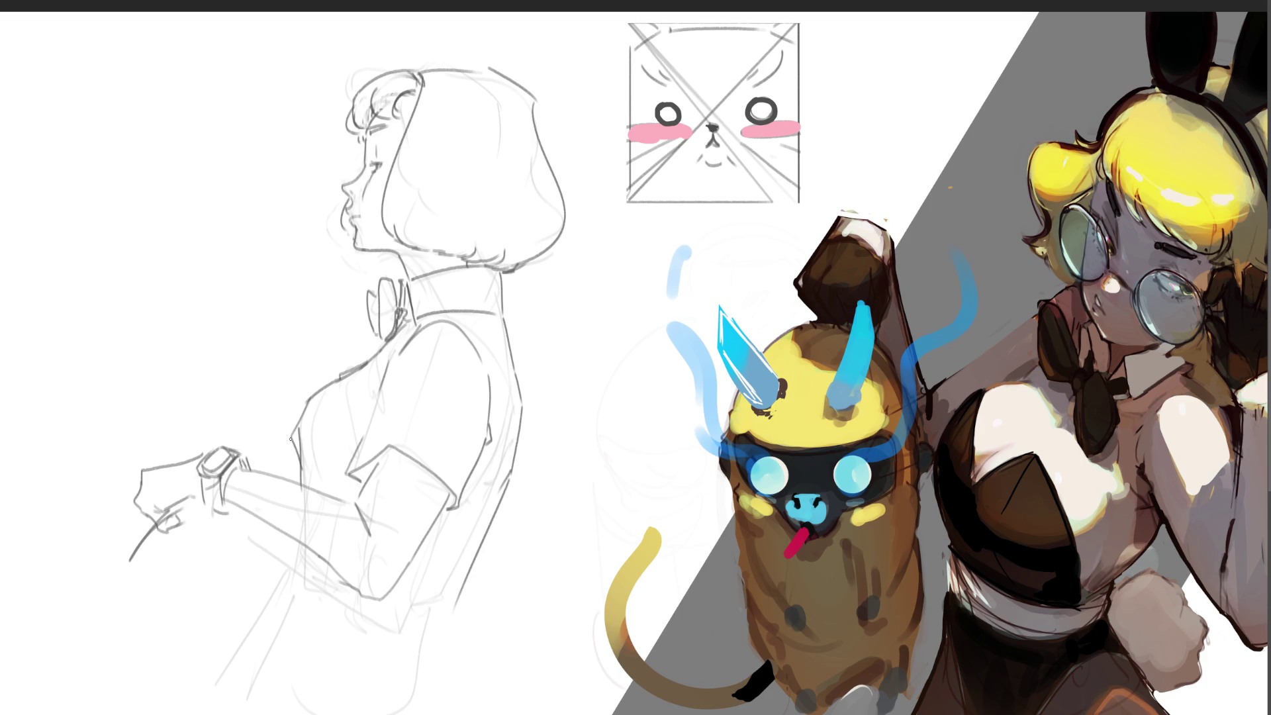
drag(289, 440, 298, 475)
mouse_move(305, 406)
mouse_down()
mouse_move(291, 435)
mouse_move(309, 398)
mouse_move(389, 342)
mouse_up()
key(ctrl+z)
drag(294, 427, 299, 456)
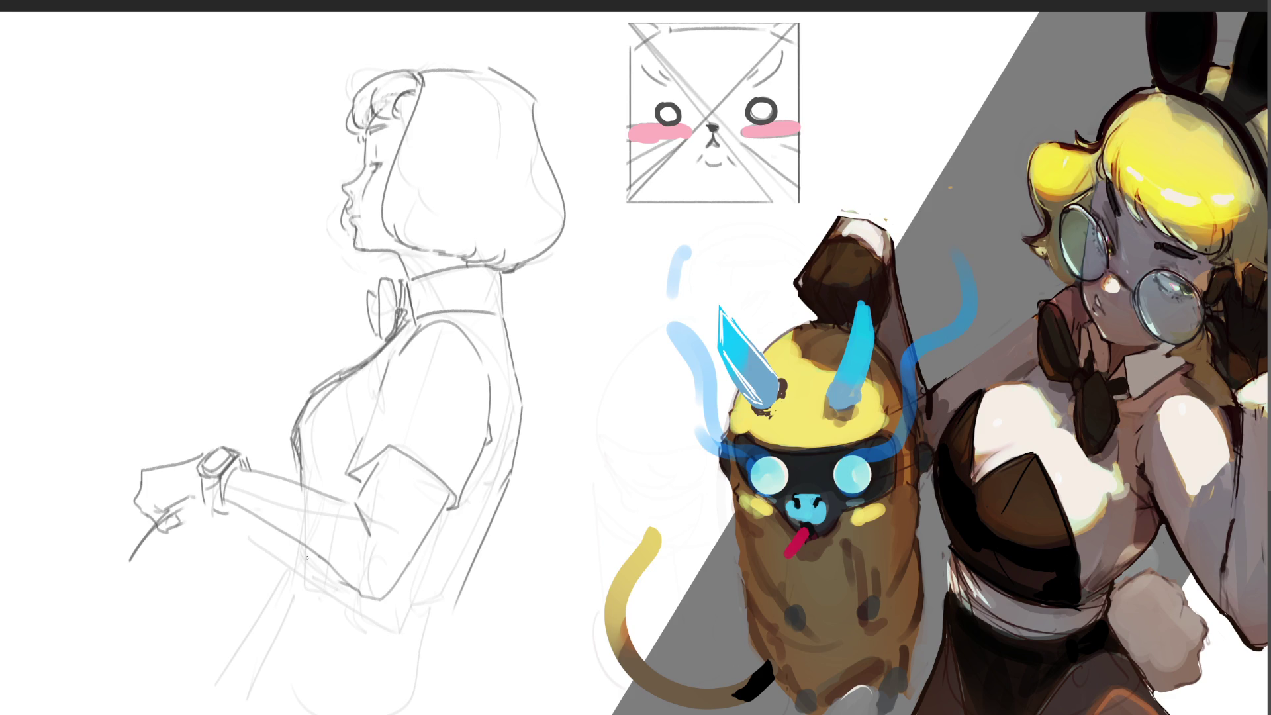
Draw the waistband across the waist and the skirt lines running down below it.
mouse_move(305, 556)
mouse_down()
mouse_move(302, 582)
mouse_move(317, 597)
mouse_move(289, 580)
mouse_move(415, 623)
mouse_move(455, 607)
mouse_move(429, 629)
mouse_up()
drag(298, 589, 247, 713)
mouse_move(391, 617)
mouse_down()
mouse_move(441, 634)
mouse_move(478, 714)
mouse_up()
drag(440, 634, 463, 713)
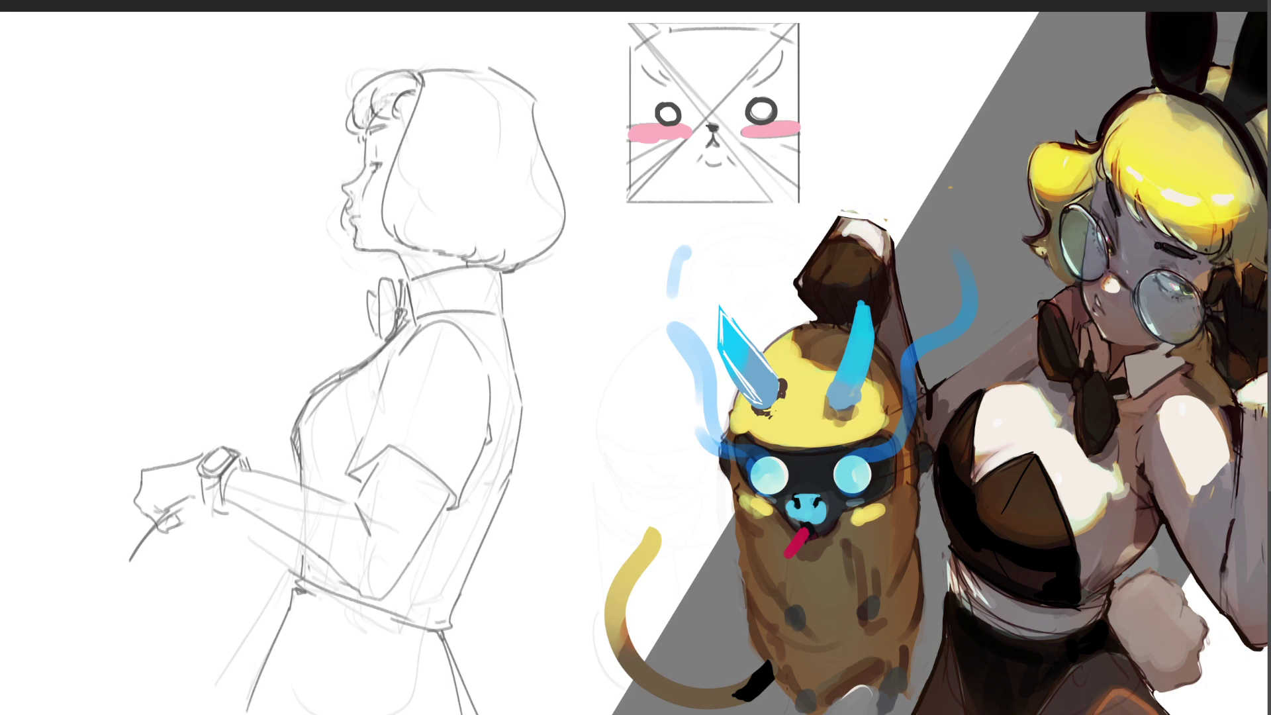
key(ctrl+z)
drag(362, 624, 374, 714)
drag(433, 646, 457, 707)
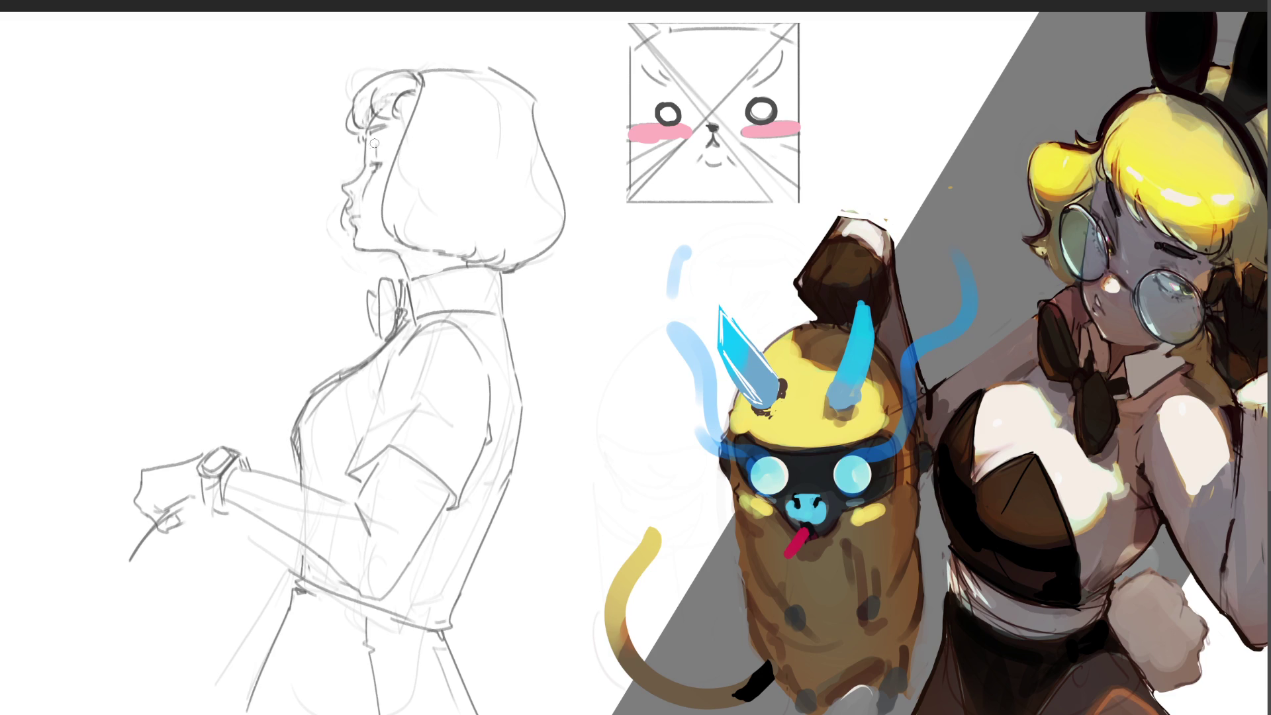
Shade the eye, lips, temple and hair below the cheek in light grey with a smaller brush.
drag(369, 136, 372, 157)
key(bracketleft)
key(bracketleft)
key(bracketleft)
drag(359, 217, 357, 227)
mouse_move(372, 113)
mouse_down()
mouse_move(351, 129)
mouse_move(361, 135)
mouse_move(356, 124)
mouse_move(413, 92)
mouse_up()
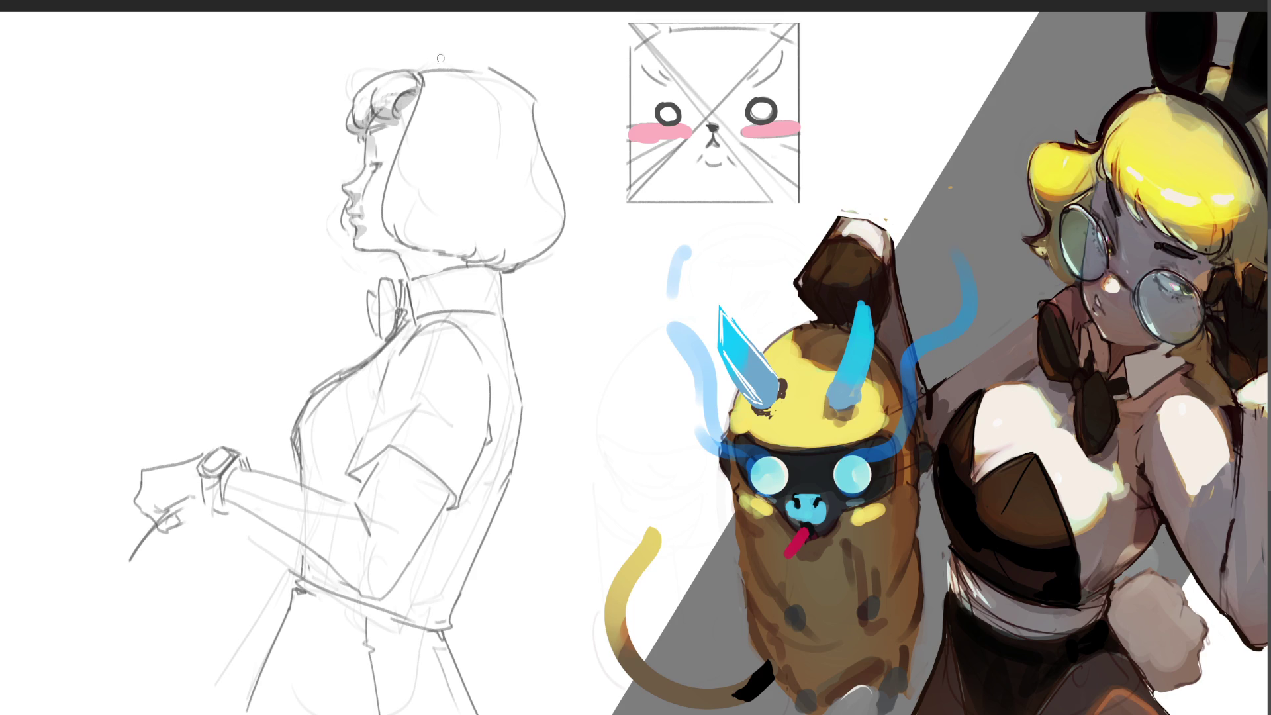
mouse_move(412, 232)
mouse_down()
mouse_move(392, 221)
mouse_move(435, 249)
mouse_move(397, 222)
mouse_move(536, 252)
mouse_up()
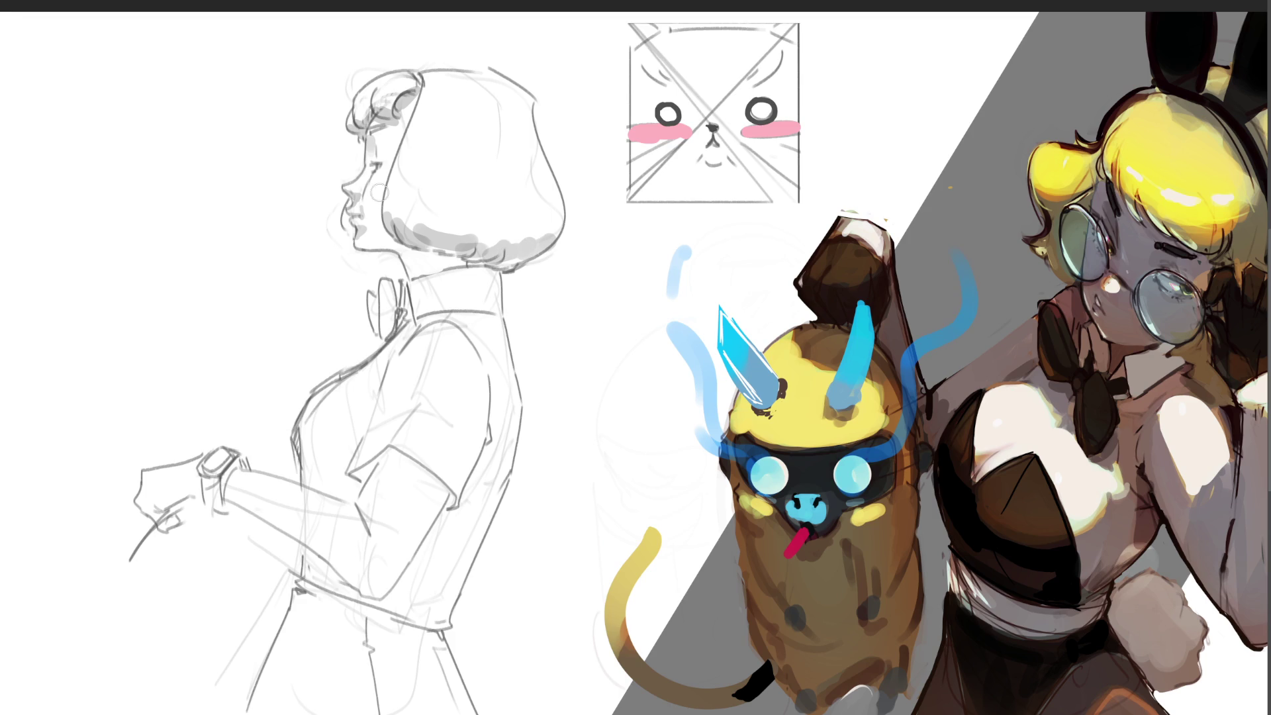
Dab a soft grey shadow on the hair, shade the neck under it, and shade the bow tie's left loop.
click(474, 135)
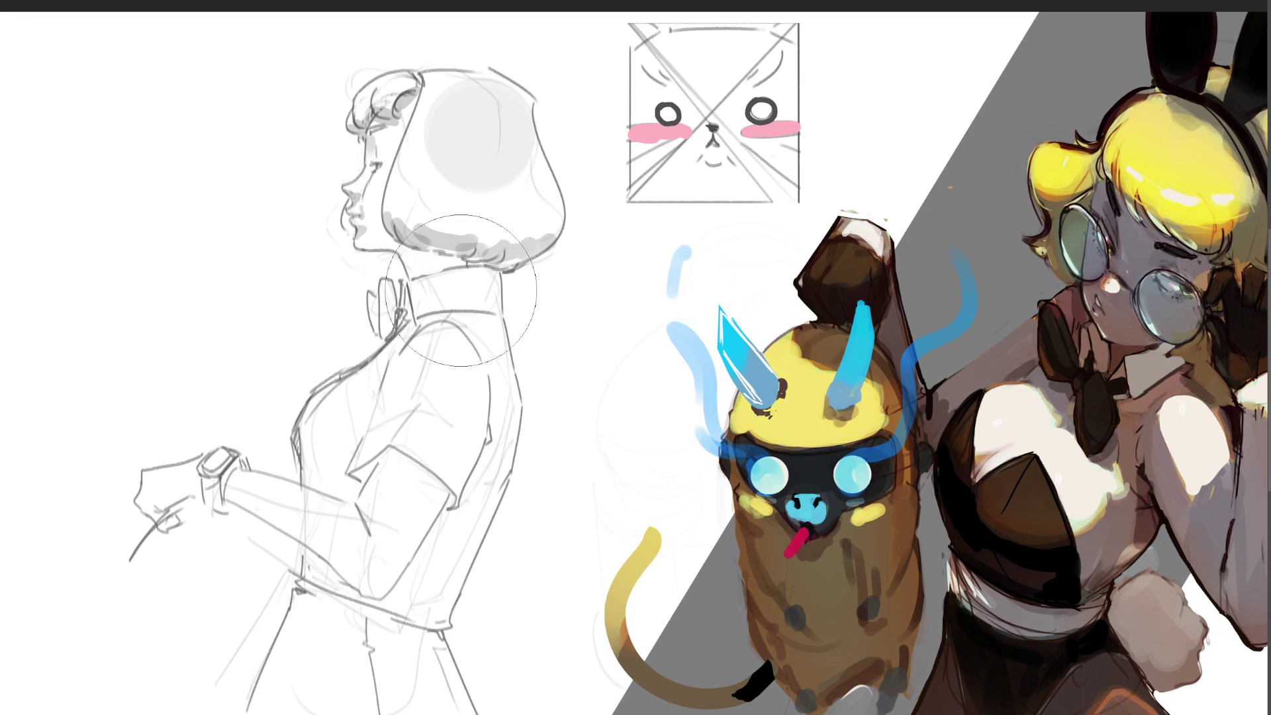
key(bracketleft)
key(bracketleft)
key(bracketleft)
mouse_move(415, 260)
mouse_down()
mouse_move(471, 259)
mouse_move(397, 262)
mouse_up()
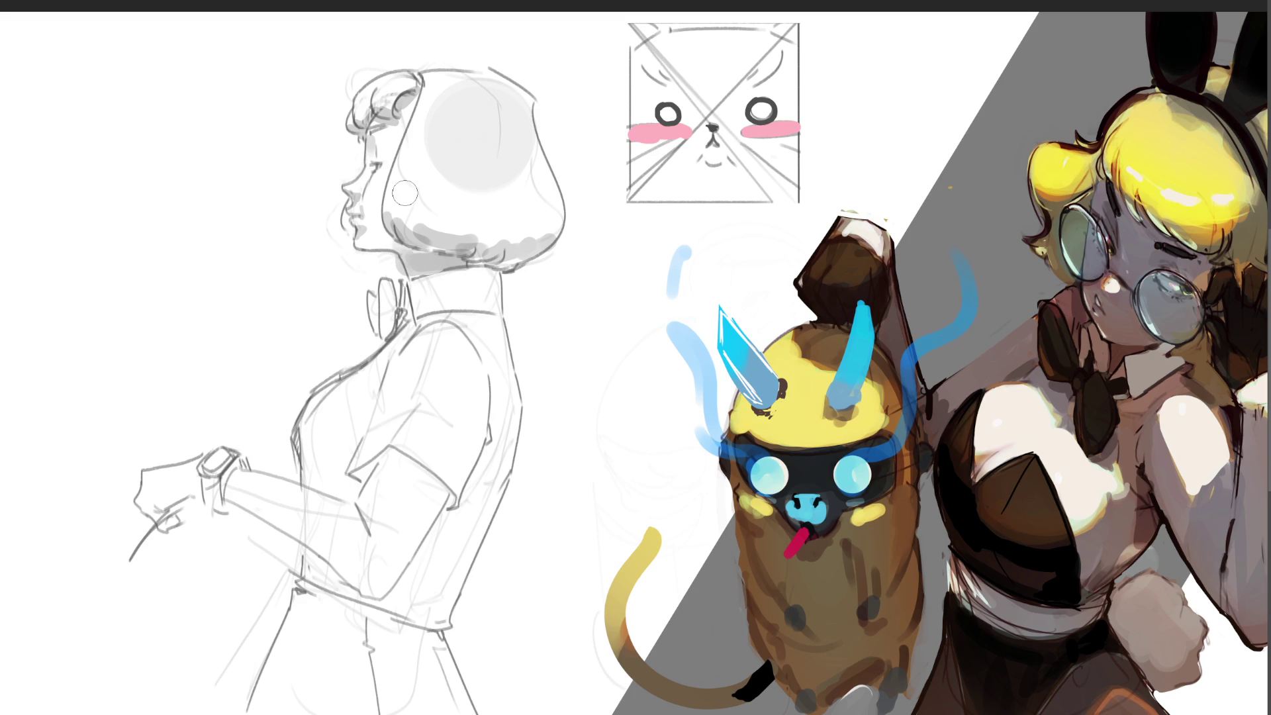
key(ctrl+z)
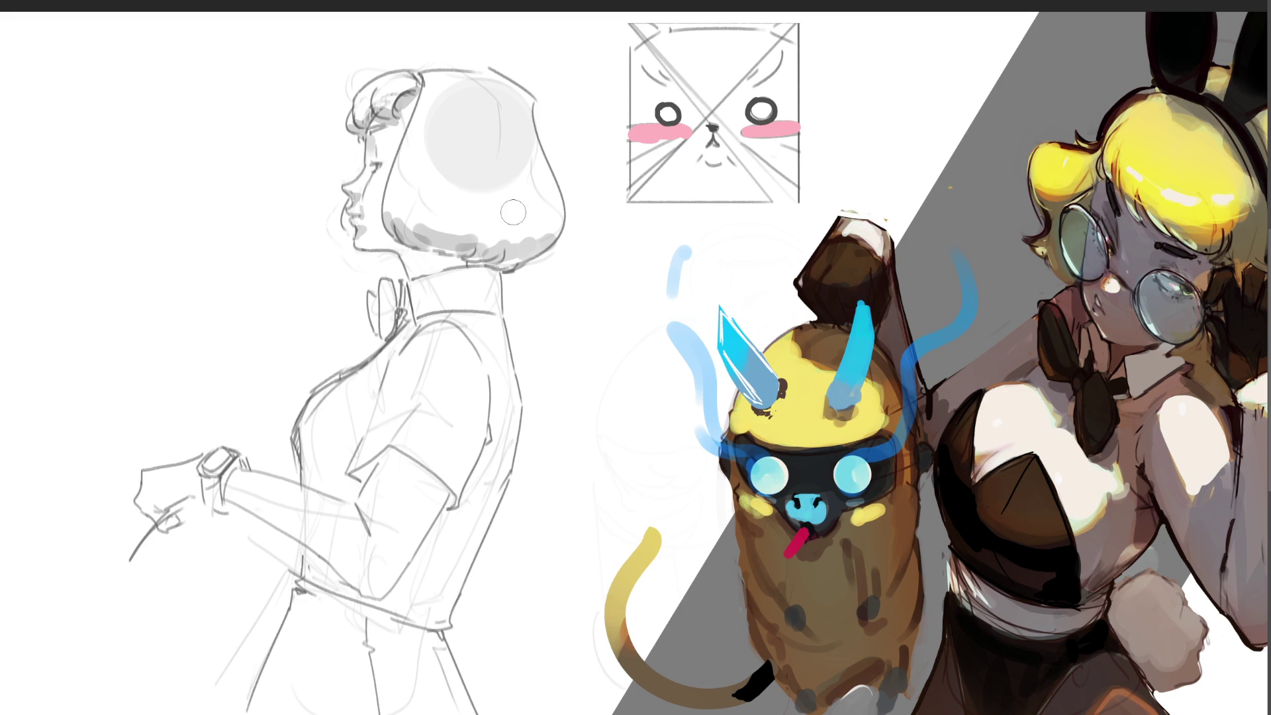
mouse_move(395, 252)
mouse_down()
mouse_move(473, 268)
mouse_move(490, 243)
mouse_up()
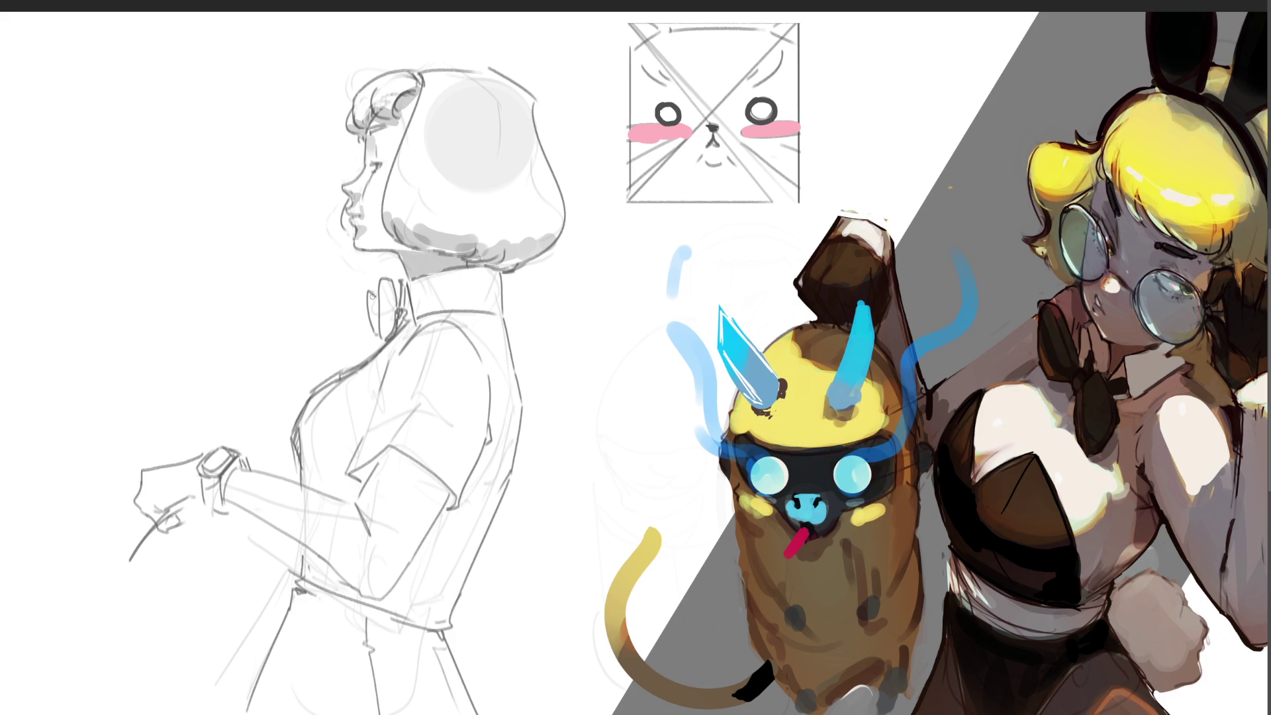
mouse_move(372, 298)
mouse_down()
mouse_move(373, 335)
mouse_move(375, 304)
mouse_move(392, 325)
mouse_move(395, 299)
mouse_move(407, 312)
mouse_move(388, 335)
mouse_move(503, 310)
mouse_up()
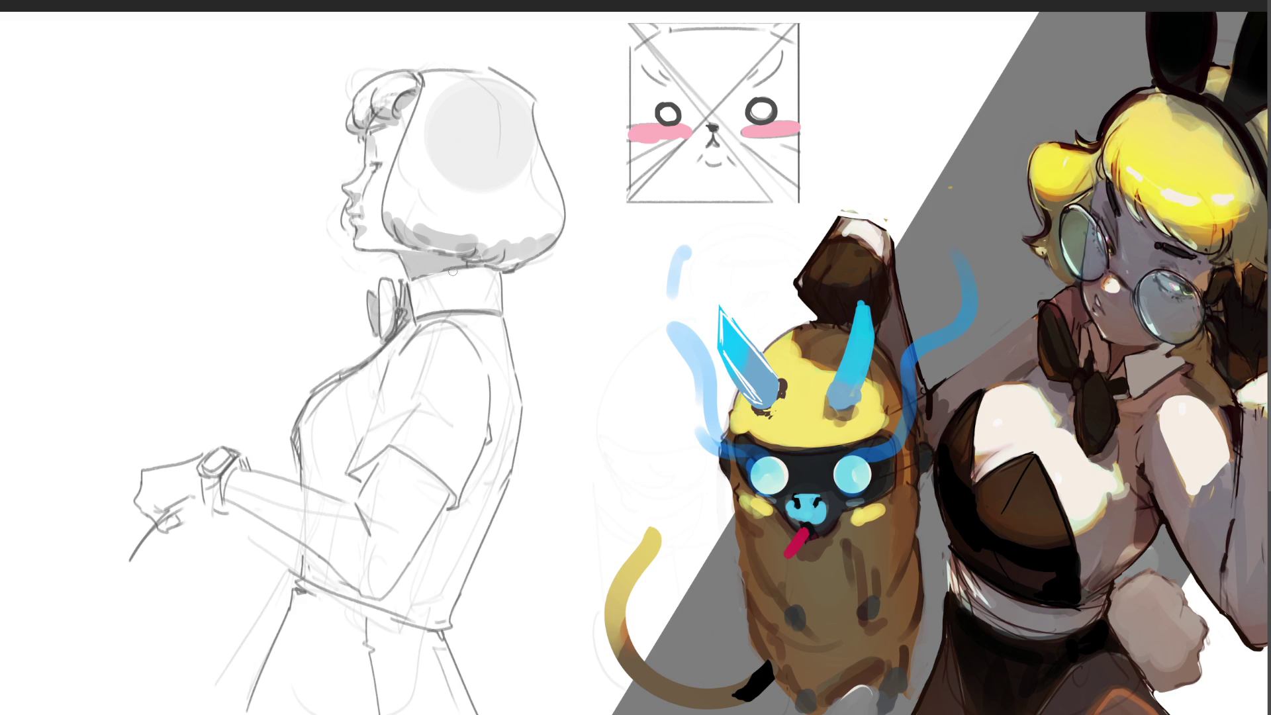
Shade the neck under the hair, the sleeve edge, the waistband and the wrist's watch band in grey.
mouse_move(444, 273)
mouse_down()
mouse_move(496, 292)
mouse_move(488, 278)
mouse_move(432, 273)
mouse_move(510, 358)
mouse_move(503, 367)
mouse_move(497, 317)
mouse_up()
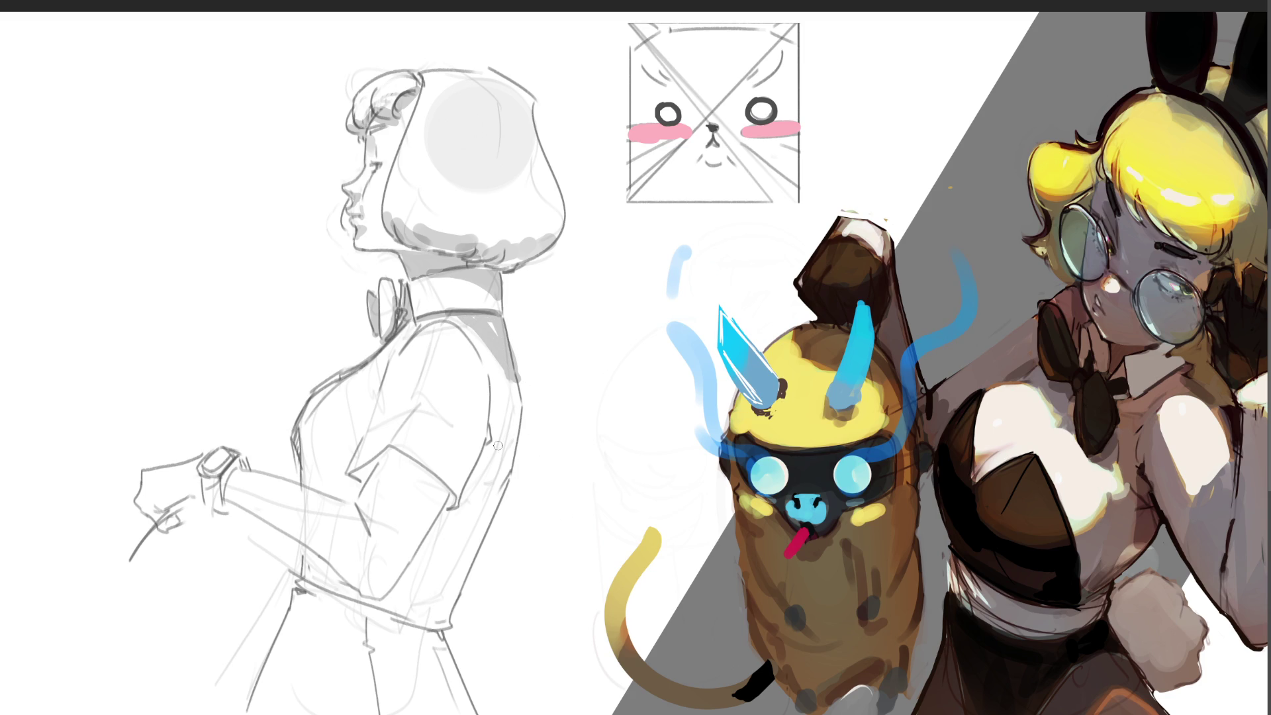
mouse_move(488, 452)
mouse_down()
mouse_move(444, 521)
mouse_move(437, 484)
mouse_move(395, 450)
mouse_move(358, 465)
mouse_move(362, 480)
mouse_move(393, 456)
mouse_move(359, 481)
mouse_move(427, 484)
mouse_move(410, 476)
mouse_up()
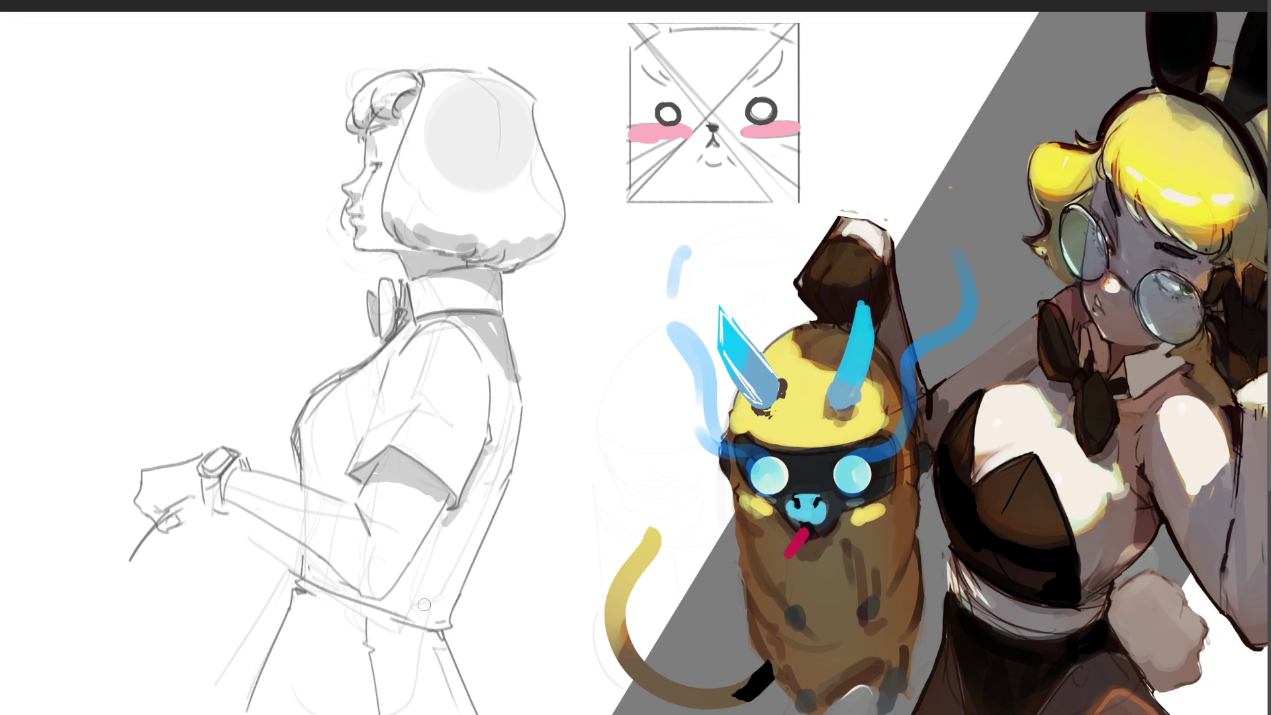
mouse_move(299, 583)
mouse_down()
mouse_move(391, 629)
mouse_move(441, 636)
mouse_move(358, 629)
mouse_move(393, 602)
mouse_up()
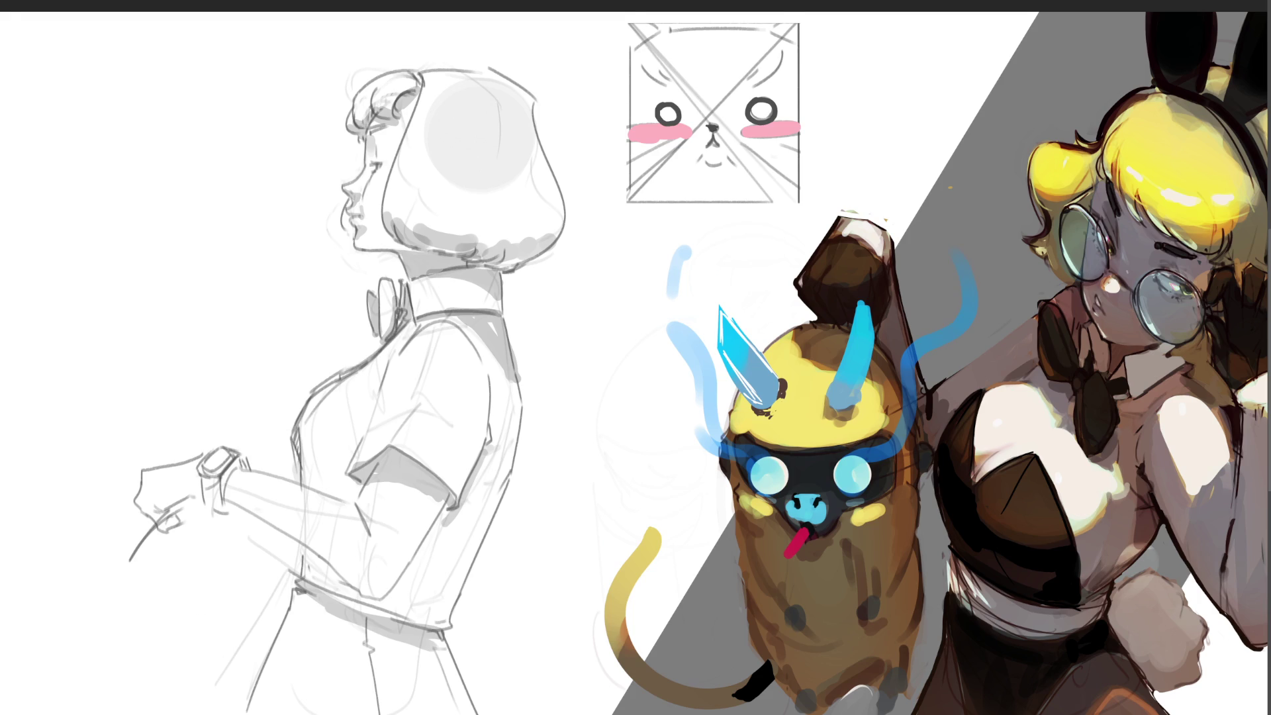
mouse_move(222, 510)
mouse_down()
mouse_move(245, 462)
mouse_move(221, 485)
mouse_move(225, 515)
mouse_move(200, 478)
mouse_move(217, 505)
mouse_move(224, 491)
mouse_move(195, 493)
mouse_move(159, 513)
mouse_move(182, 523)
mouse_move(165, 523)
mouse_up()
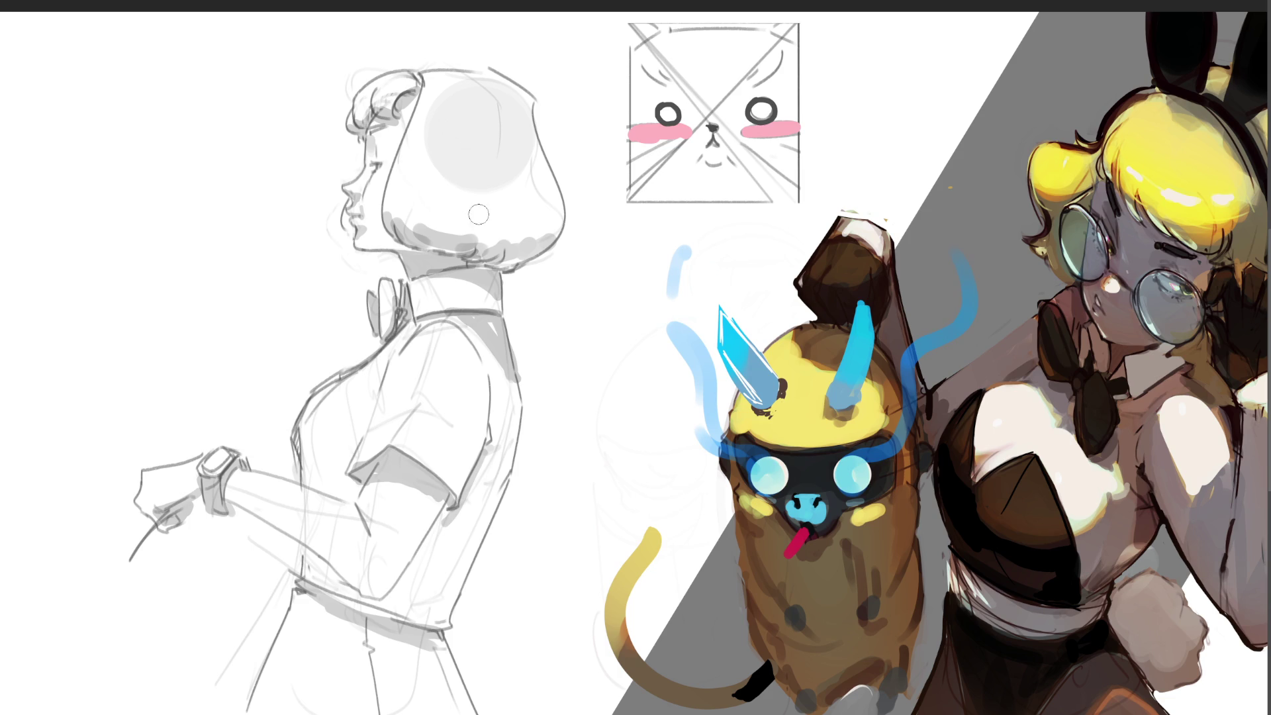
Erase the grey circle on the head down to a light band of hair shading.
mouse_move(429, 172)
mouse_down()
mouse_move(512, 197)
mouse_move(534, 182)
mouse_move(541, 198)
mouse_up()
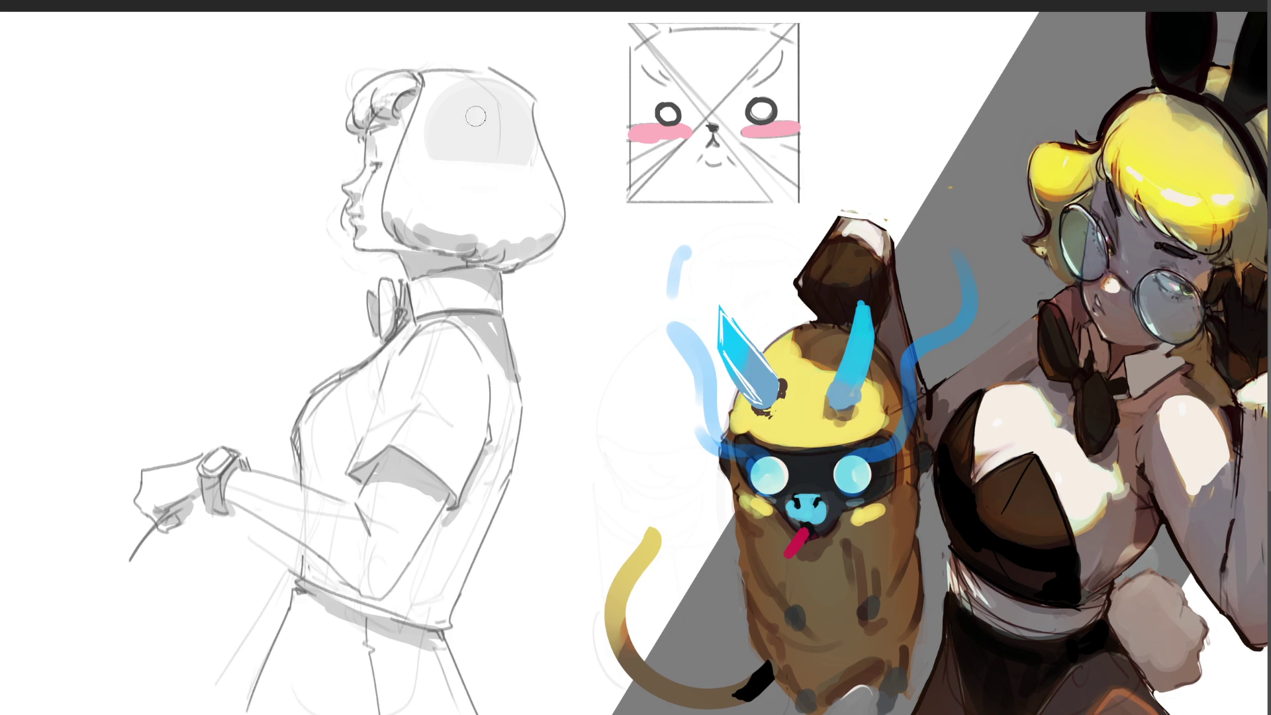
mouse_move(437, 80)
mouse_down()
mouse_move(487, 85)
mouse_move(441, 91)
mouse_move(463, 139)
mouse_move(450, 155)
mouse_move(534, 176)
mouse_move(448, 109)
mouse_move(550, 147)
mouse_move(433, 131)
mouse_move(570, 205)
mouse_up()
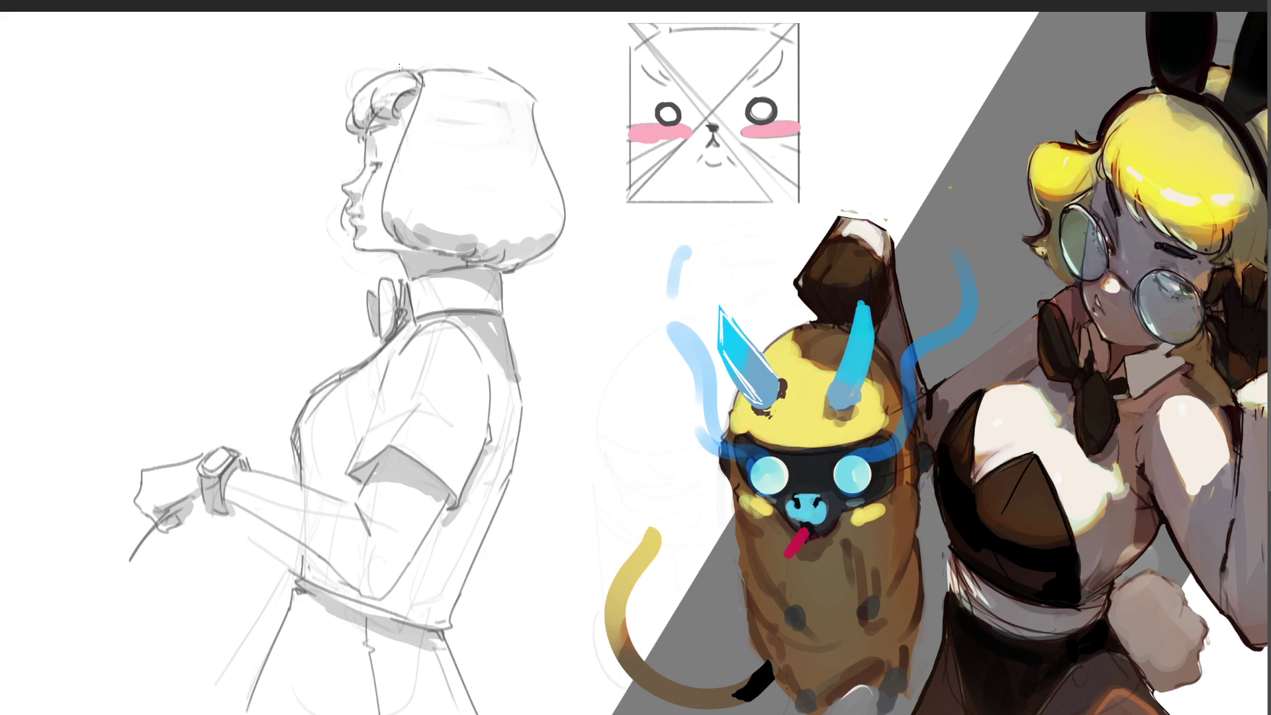
Pencil two thin pointed cat ears on the head, replacing a looped first try, plus a two-edged curling tail.
drag(399, 66, 410, 65)
key(ctrl+z)
drag(389, 23, 420, 73)
drag(369, 37, 401, 67)
mouse_move(627, 449)
mouse_down()
mouse_move(521, 556)
mouse_move(586, 712)
mouse_up()
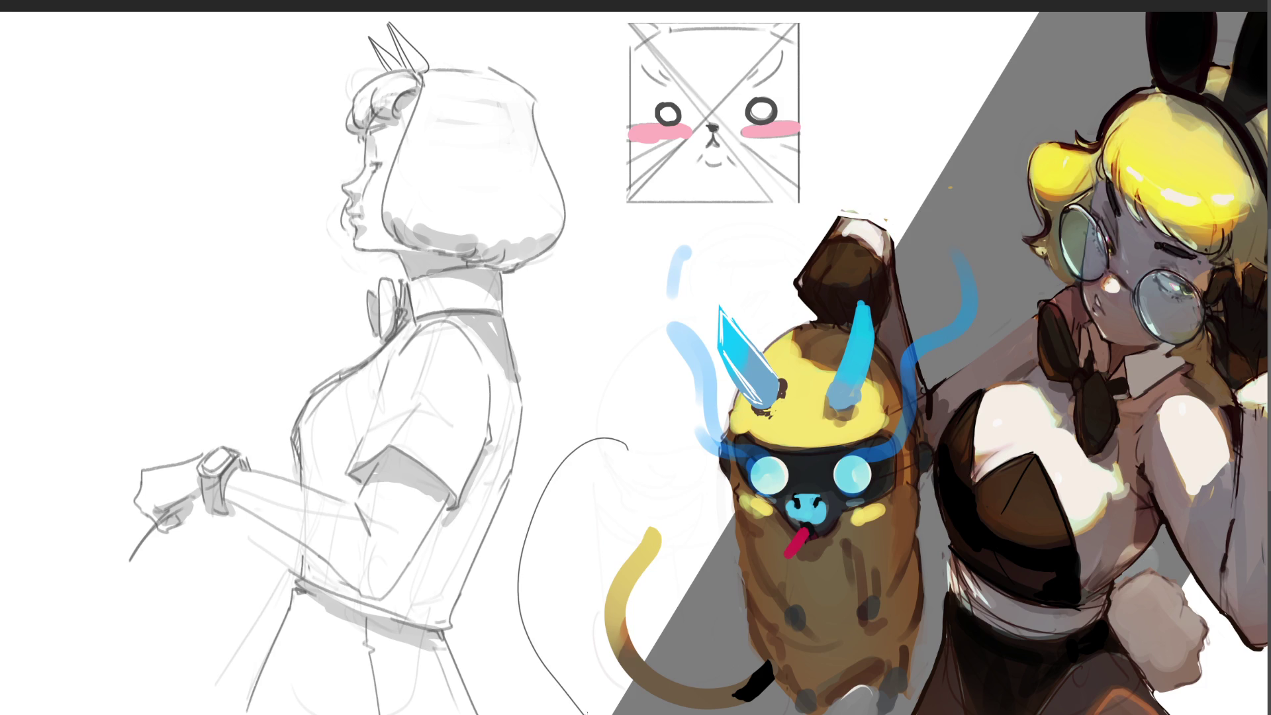
mouse_move(630, 460)
mouse_down()
mouse_move(637, 452)
mouse_move(573, 421)
mouse_move(523, 670)
mouse_move(558, 714)
mouse_up()
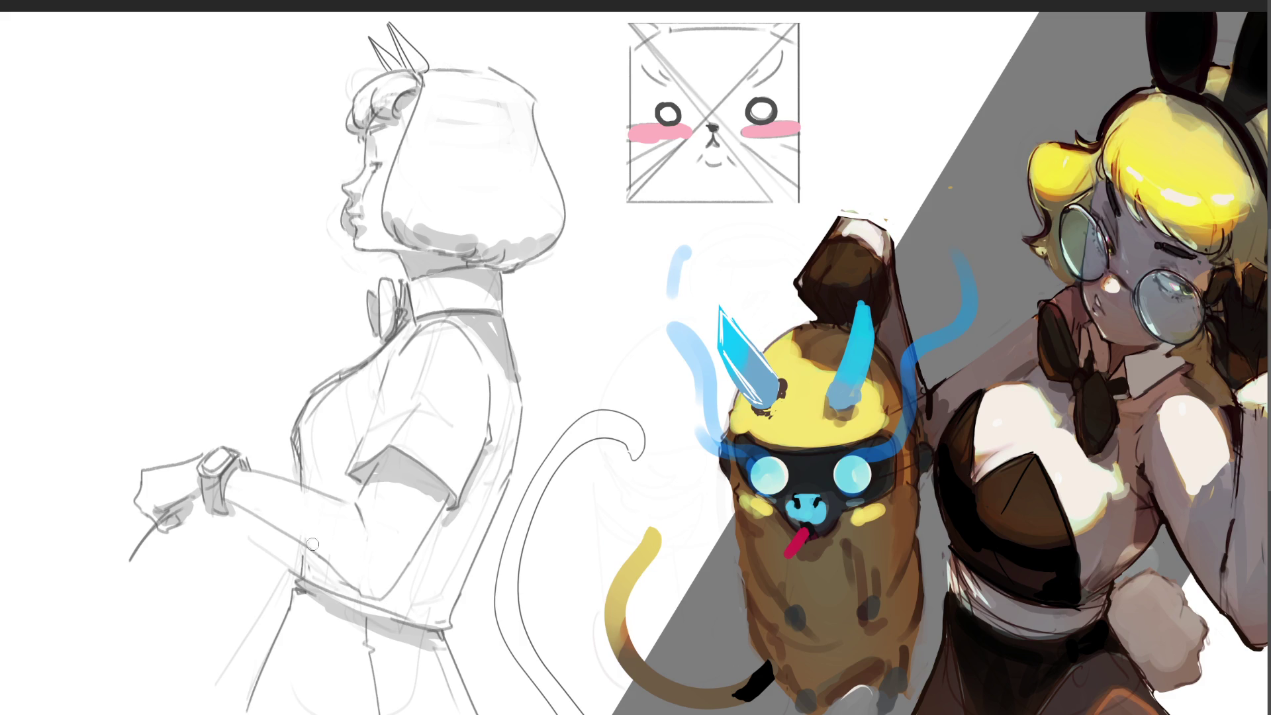
Try dark strokes on the forearm and sleeve edges, undo them, then brush grey along the sleeve's lower edge.
drag(292, 530, 374, 583)
mouse_move(369, 584)
mouse_down()
mouse_move(393, 575)
mouse_move(362, 589)
mouse_up()
key(ctrl+z)
key(ctrl+z)
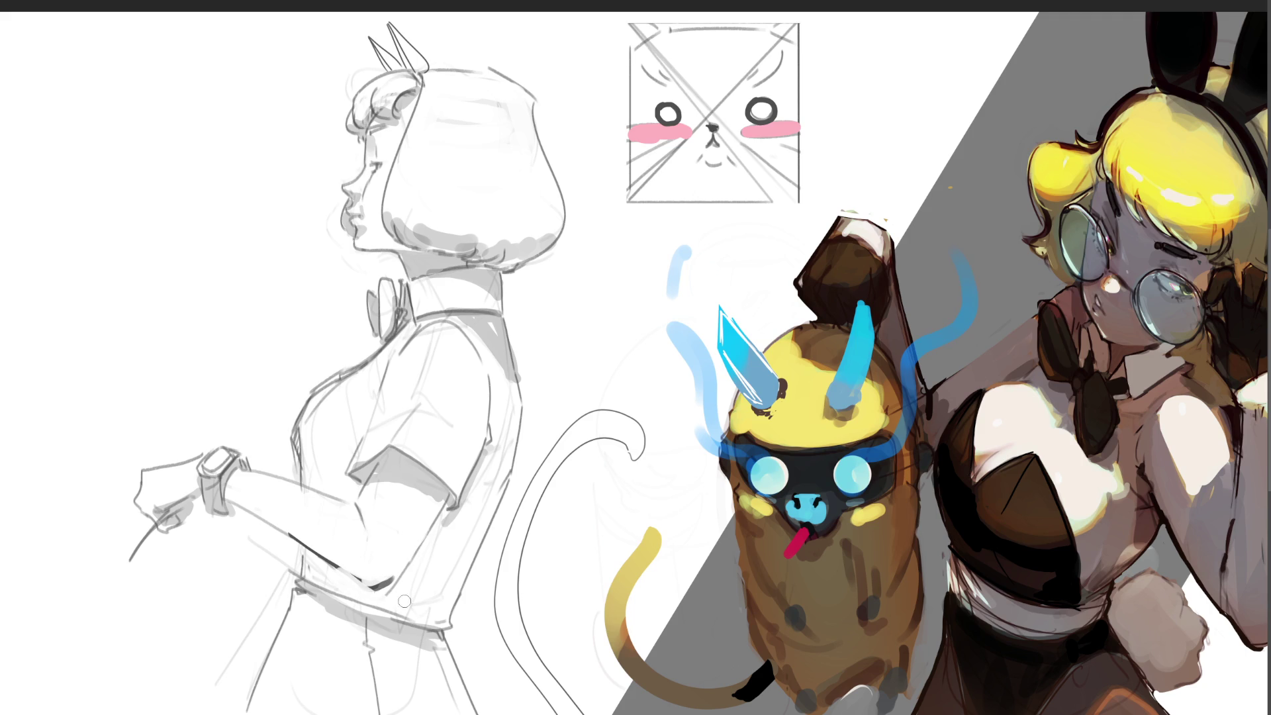
key(ctrl+z)
drag(392, 578, 452, 493)
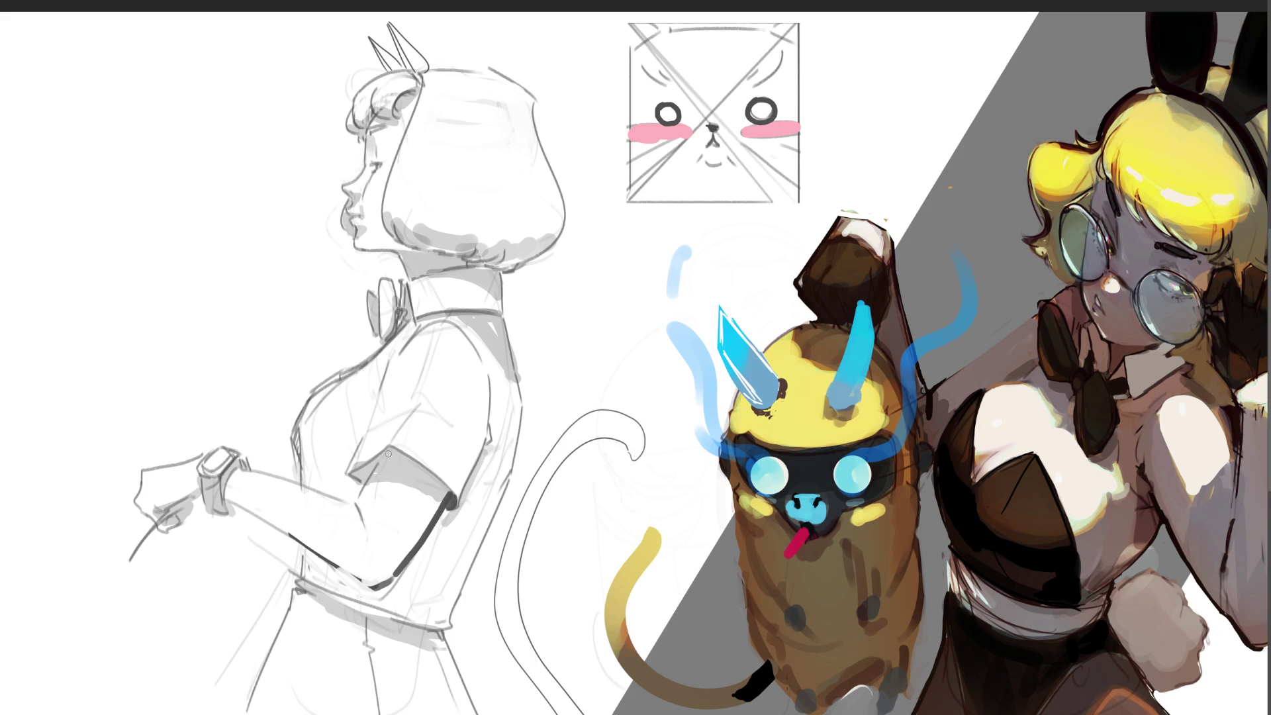
mouse_move(377, 459)
mouse_down()
mouse_move(356, 475)
mouse_move(386, 451)
mouse_move(354, 477)
mouse_move(387, 448)
mouse_move(408, 450)
mouse_move(452, 499)
mouse_up()
key(ctrl+z)
drag(388, 444, 452, 500)
drag(372, 481, 442, 502)
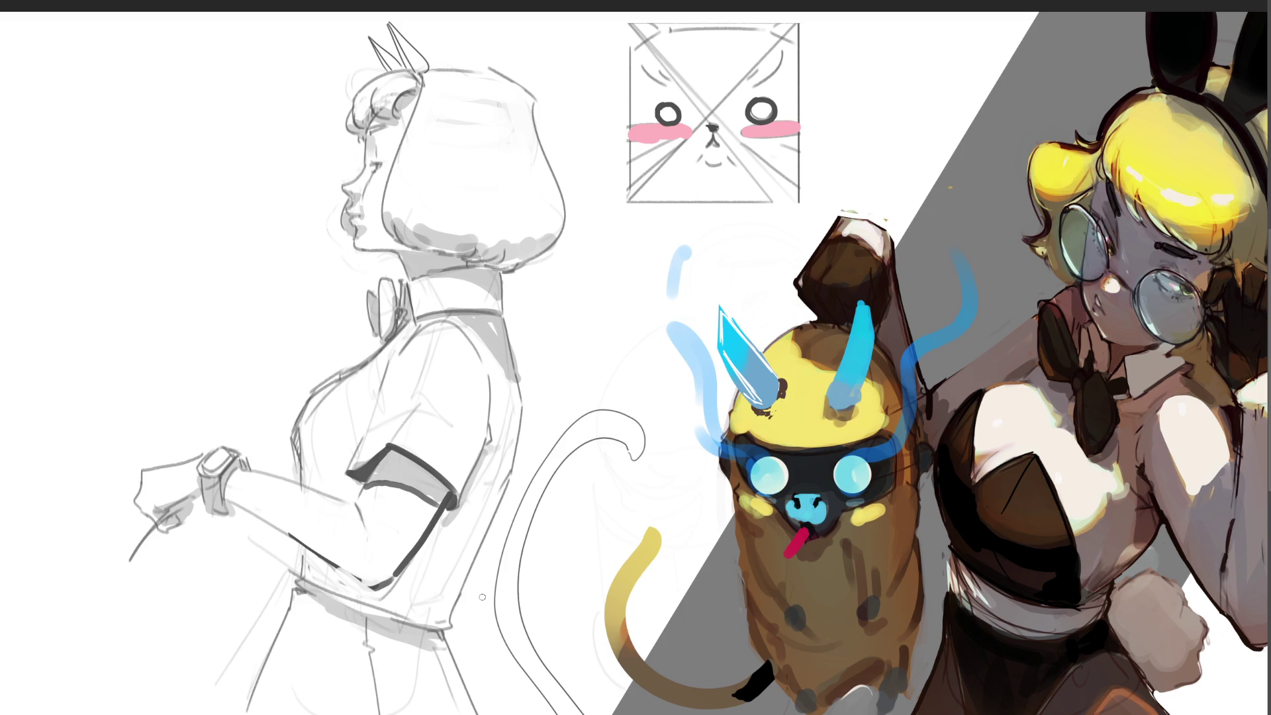
key(ctrl+z)
key(ctrl+z)
key(ctrl+z)
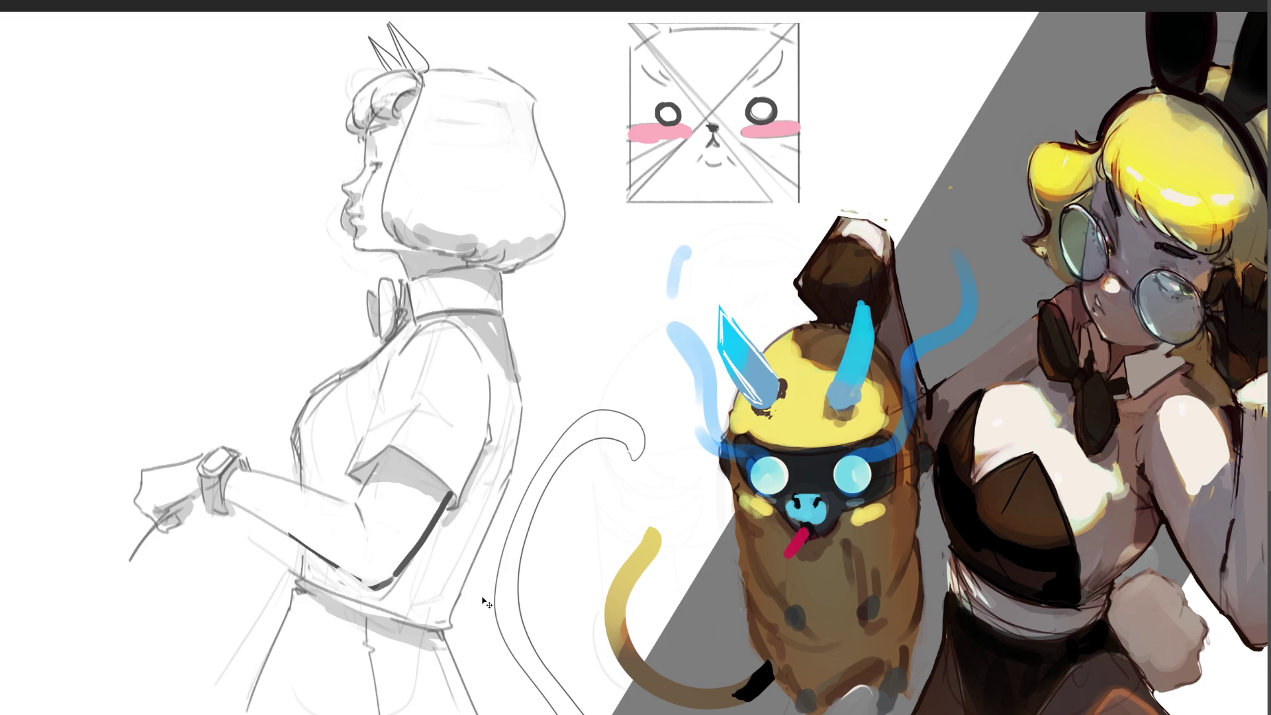
key(ctrl+z)
drag(363, 482, 438, 497)
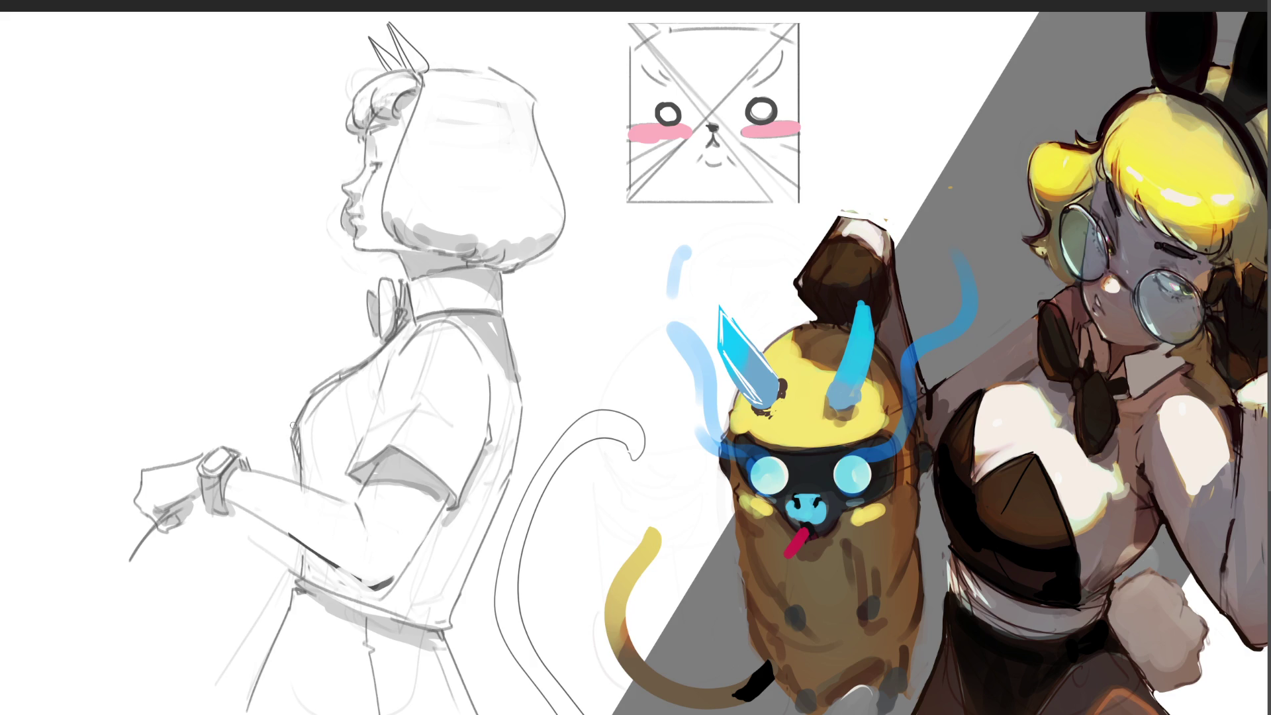
mouse_move(508, 478)
mouse_down()
mouse_move(437, 590)
mouse_move(466, 557)
mouse_move(452, 587)
mouse_move(427, 606)
mouse_move(483, 536)
mouse_move(490, 469)
mouse_move(419, 598)
mouse_move(478, 468)
mouse_move(496, 480)
mouse_move(483, 467)
mouse_move(509, 437)
mouse_move(470, 530)
mouse_move(478, 509)
mouse_move(407, 583)
mouse_move(454, 512)
mouse_move(415, 600)
mouse_move(401, 599)
mouse_move(398, 617)
mouse_move(367, 614)
mouse_move(372, 601)
mouse_up()
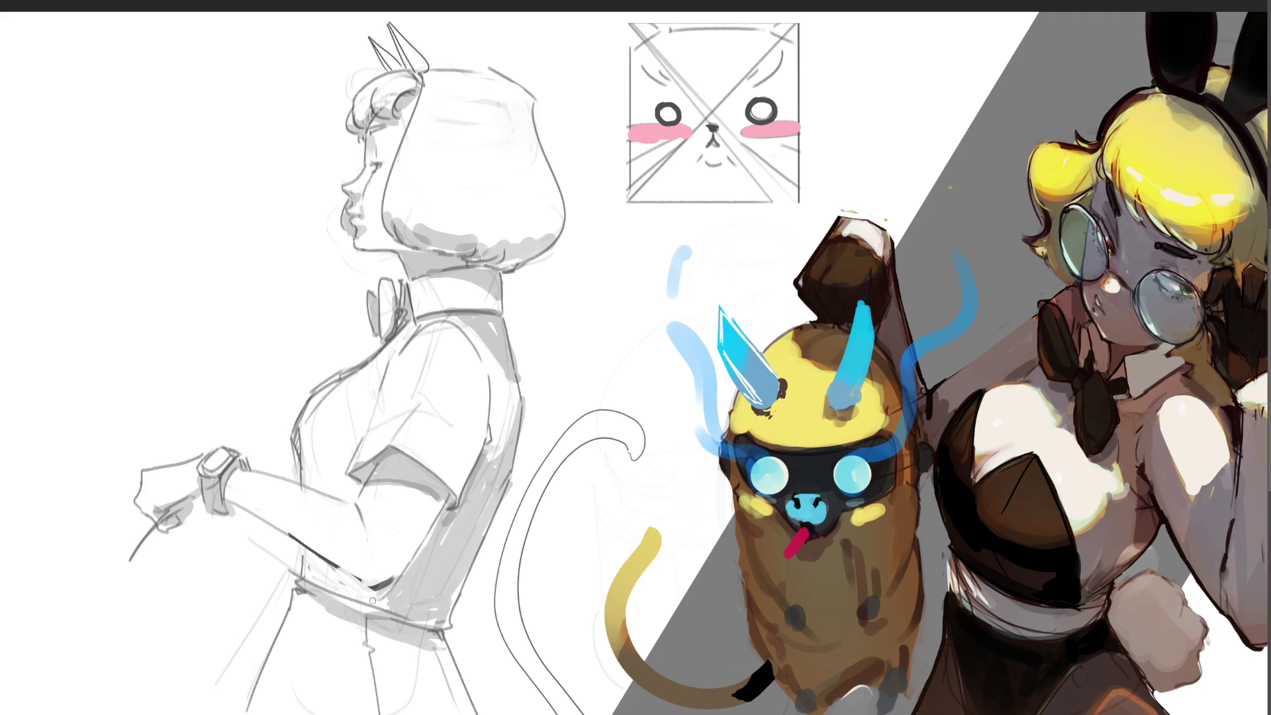
key(ctrl+z)
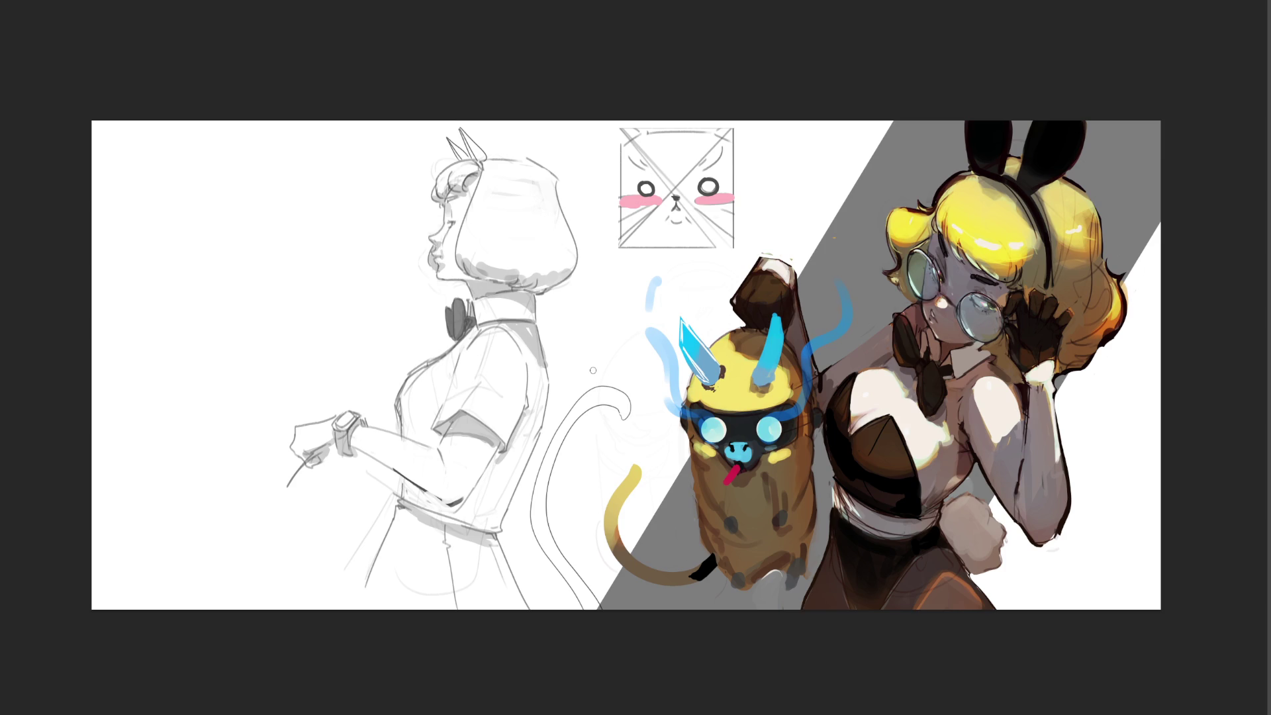
Fill the skirt with dark grey, then darken the girl's lips, eye and eyelashes.
mouse_move(400, 510)
mouse_down()
mouse_move(381, 567)
mouse_move(416, 617)
mouse_move(445, 606)
mouse_move(439, 537)
mouse_move(415, 515)
mouse_move(385, 574)
mouse_move(407, 526)
mouse_move(401, 605)
mouse_move(424, 530)
mouse_move(433, 596)
mouse_move(463, 529)
mouse_move(440, 523)
mouse_move(490, 541)
mouse_move(513, 589)
mouse_move(493, 537)
mouse_move(523, 616)
mouse_move(492, 545)
mouse_move(503, 549)
mouse_move(487, 596)
mouse_move(473, 544)
mouse_move(461, 595)
mouse_up()
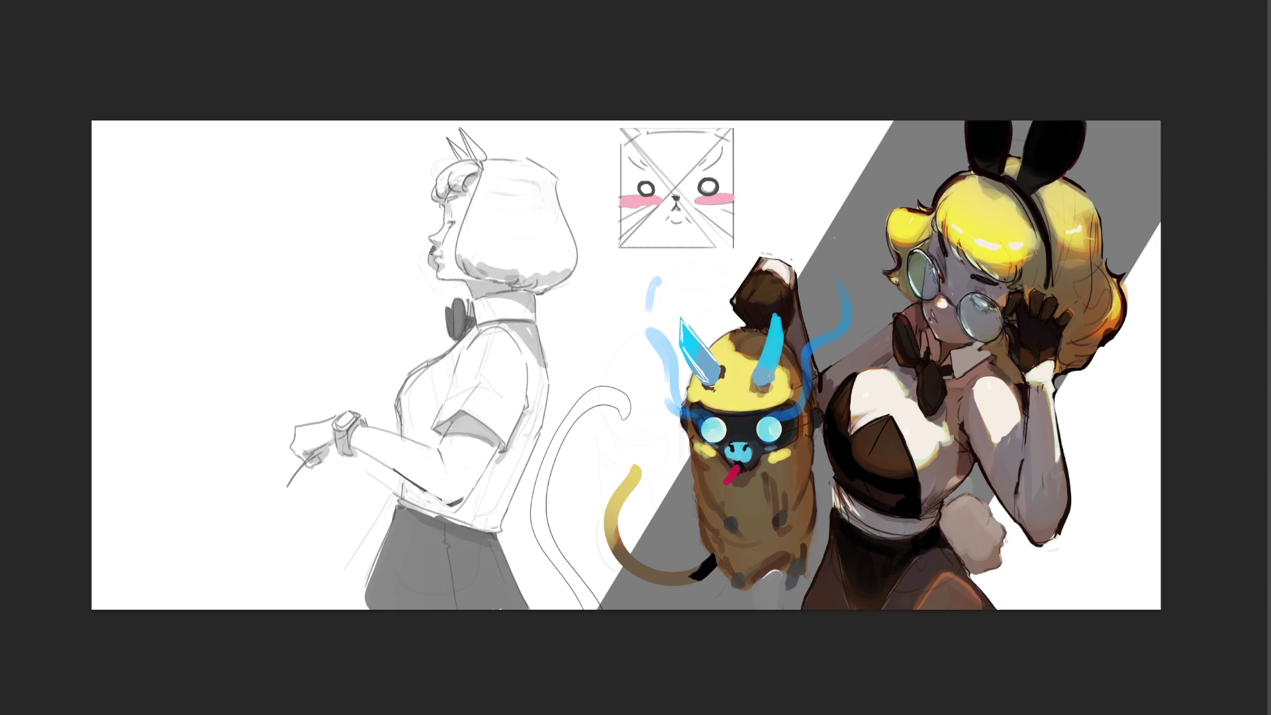
drag(429, 258, 432, 259)
mouse_move(434, 191)
mouse_down()
mouse_move(443, 202)
mouse_move(442, 180)
mouse_move(466, 164)
mouse_move(453, 184)
mouse_move(463, 192)
mouse_move(475, 171)
mouse_move(463, 167)
mouse_move(478, 161)
mouse_move(465, 188)
mouse_move(480, 170)
mouse_move(472, 268)
mouse_move(553, 289)
mouse_move(575, 259)
mouse_move(570, 213)
mouse_move(543, 178)
mouse_move(503, 169)
mouse_move(480, 246)
mouse_move(529, 272)
mouse_move(510, 186)
mouse_move(516, 244)
mouse_move(537, 185)
mouse_move(545, 227)
mouse_move(540, 189)
mouse_move(490, 159)
mouse_move(524, 160)
mouse_up()
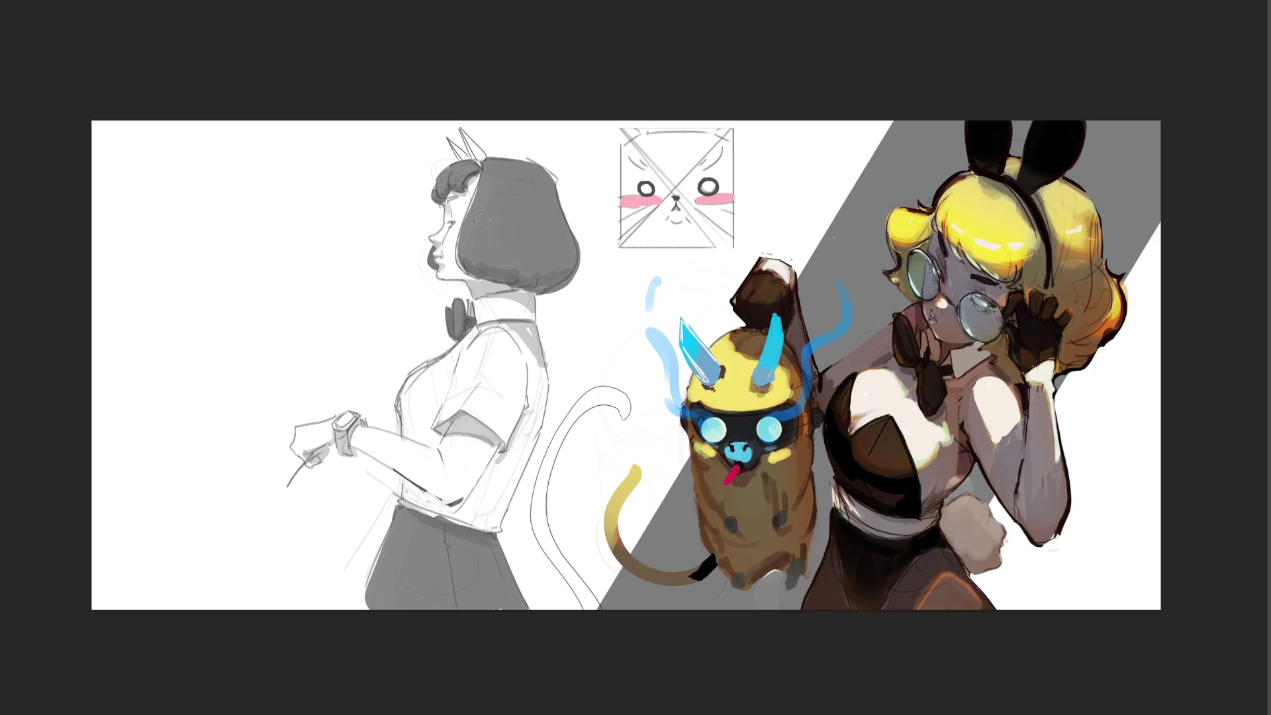
Brush the bob hair dark grey, darken the skirt's back edge, and whiten the waistline.
mouse_move(457, 239)
mouse_down()
mouse_move(464, 259)
mouse_move(476, 163)
mouse_up()
drag(382, 505, 369, 627)
drag(382, 490, 364, 685)
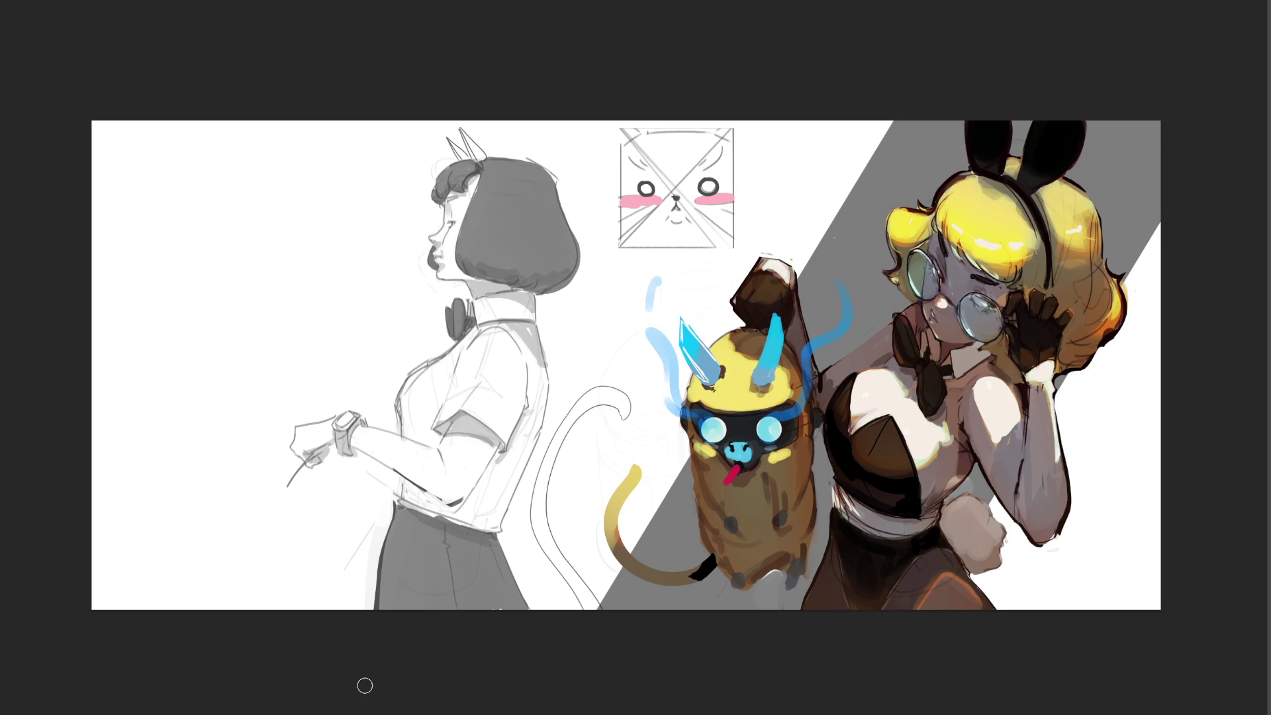